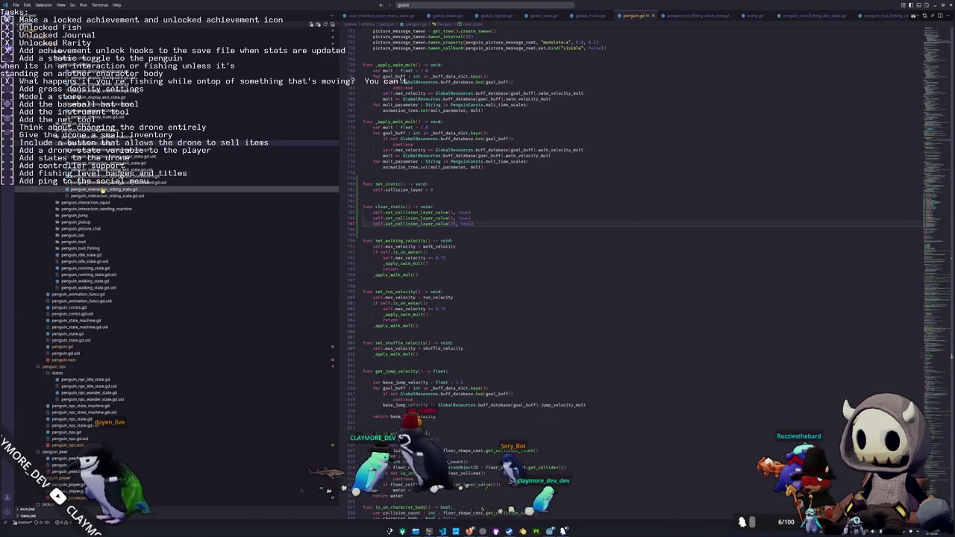
# In penguin_interaction_sitting_state.gd, add penguin.set_static() after super() in enter_state
pyautogui.click(103, 190)
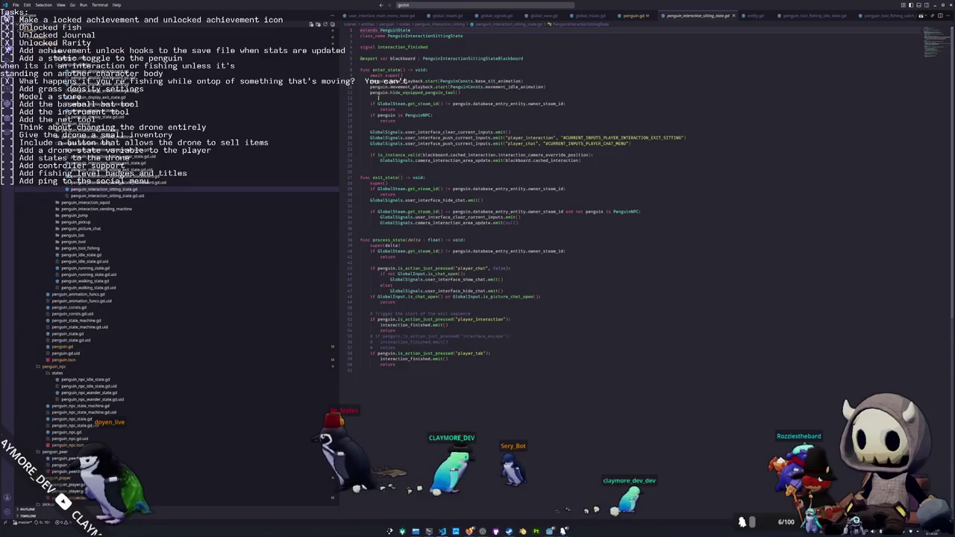
pyautogui.click(380, 98)
pyautogui.press('Return')
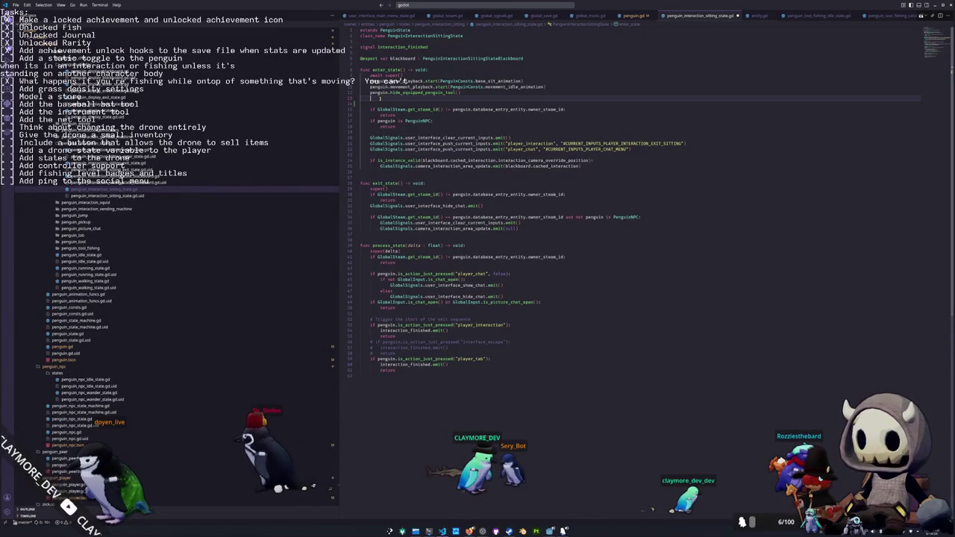
pyautogui.press('Up')
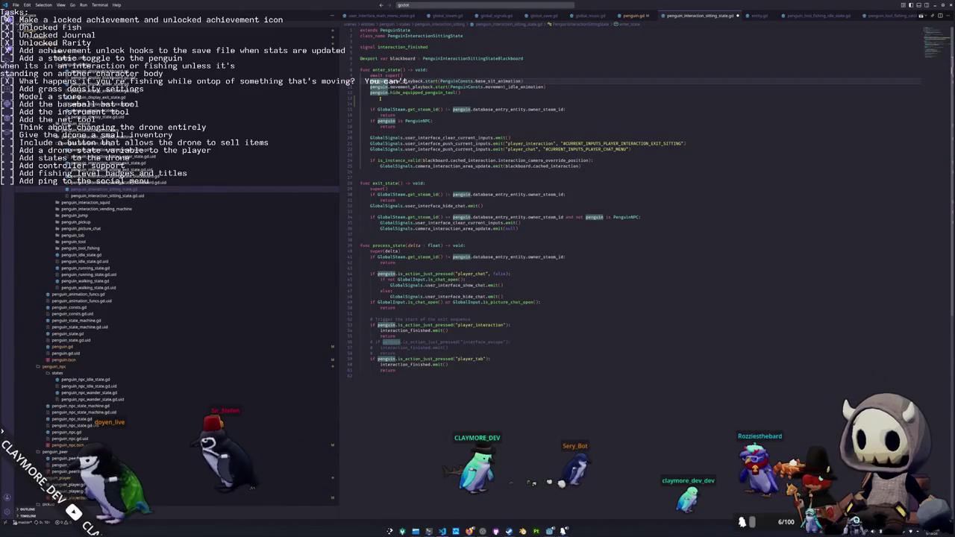
pyautogui.hotkey('ctrl', 'shift', 'Return')
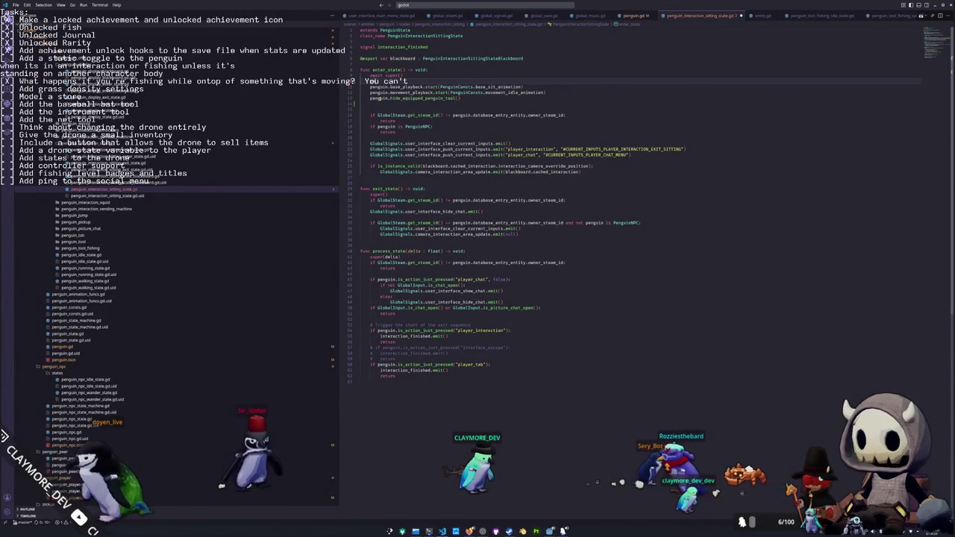
pyautogui.write('set')
pyautogui.press('Return')
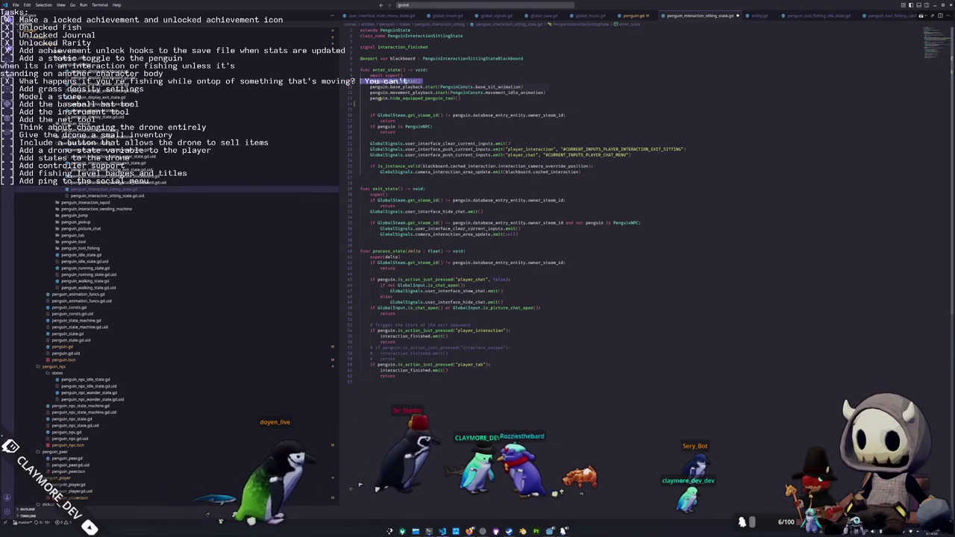
# Add penguin.clear_static() after super() in the sitting state's exit_state
pyautogui.press('Down')
pyautogui.press('Down')
pyautogui.press('Down')
pyautogui.click(390, 194)
pyautogui.press('Return')
pyautogui.write('penguin.set_static(')
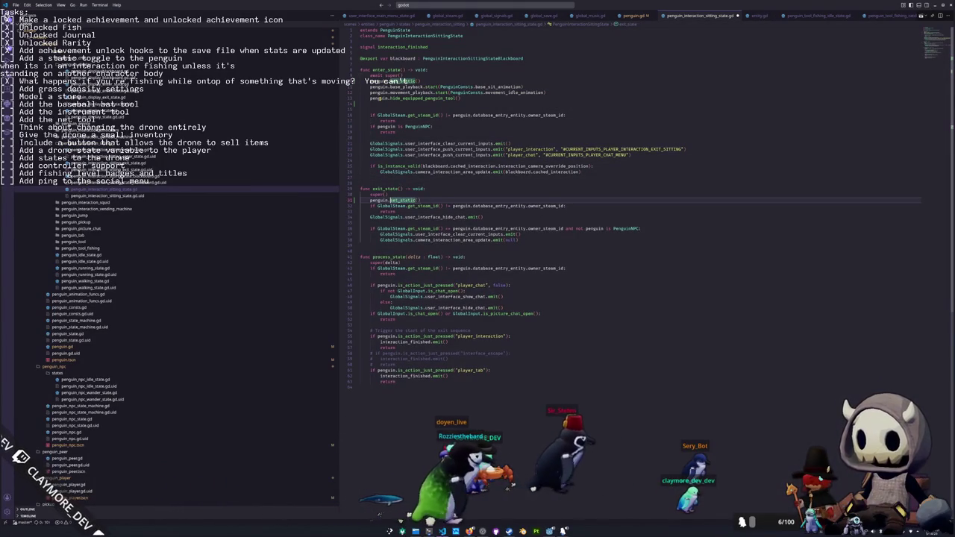
pyautogui.press('BackSpace')
pyautogui.press('BackSpace')
pyautogui.press('BackSpace')
pyautogui.write('clear_st')
pyautogui.press('Return')
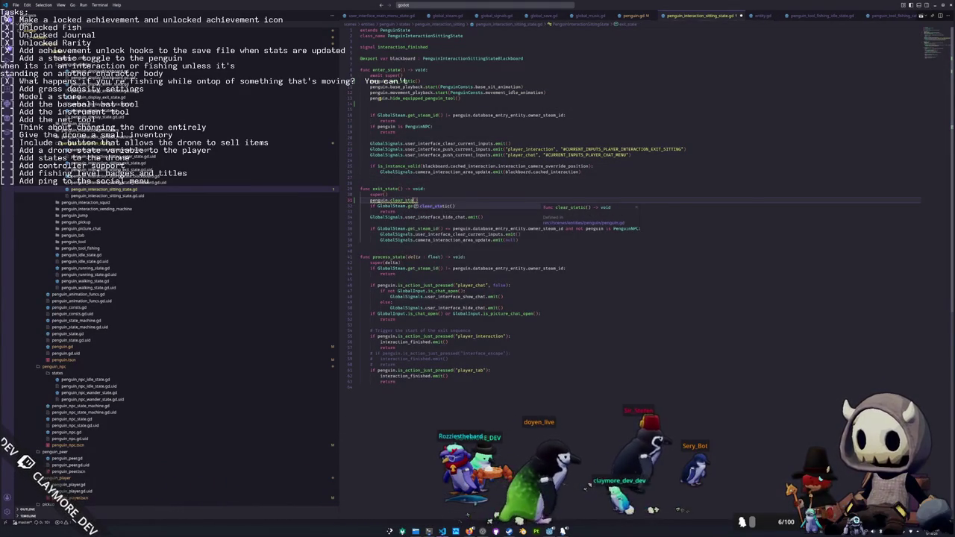
pyautogui.click(361, 206)
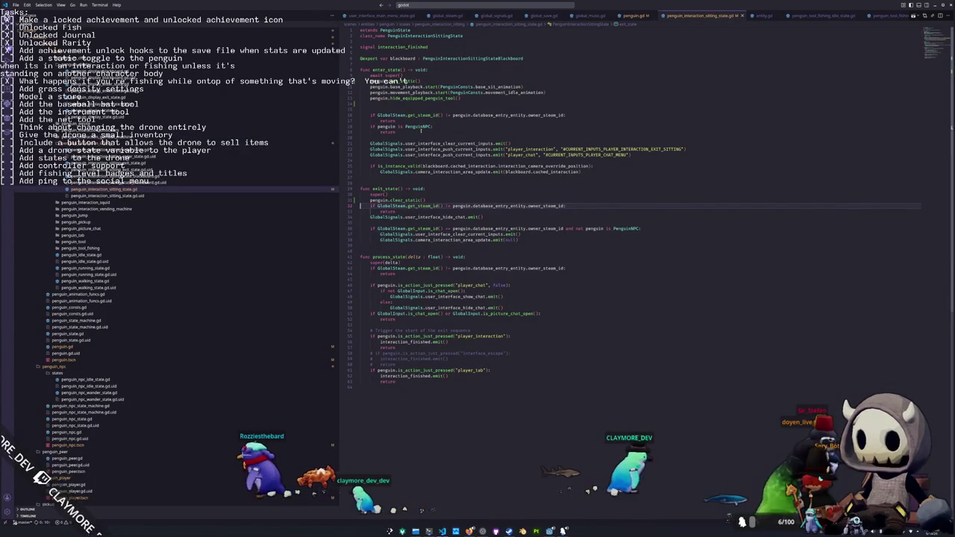
pyautogui.moveTo(364, 80); pyautogui.dragTo(428, 78)
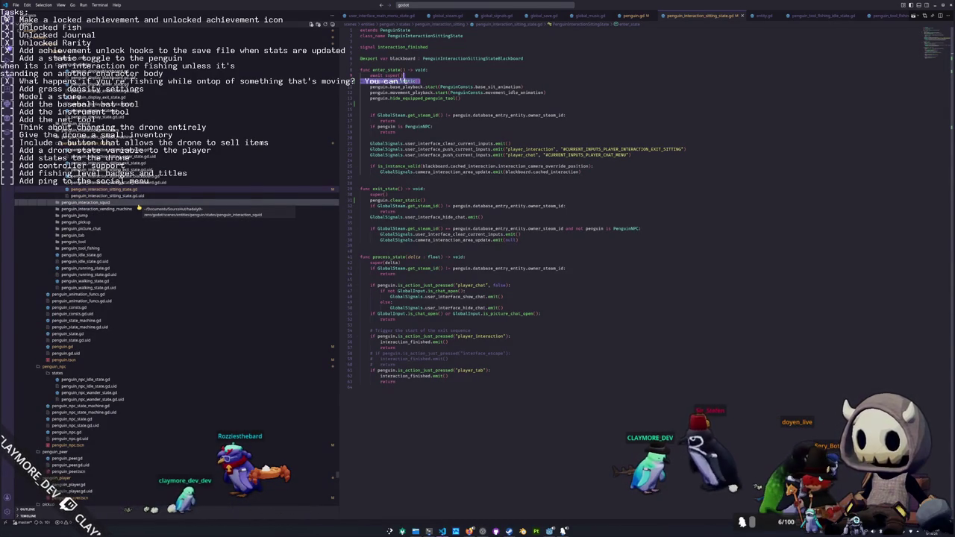
pyautogui.scroll(5, 134, 211)
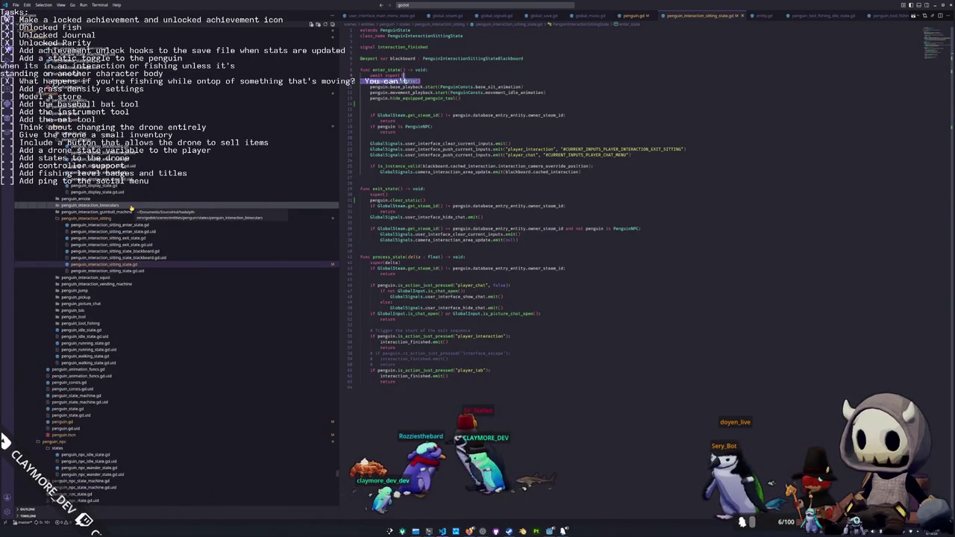
pyautogui.click(130, 206)
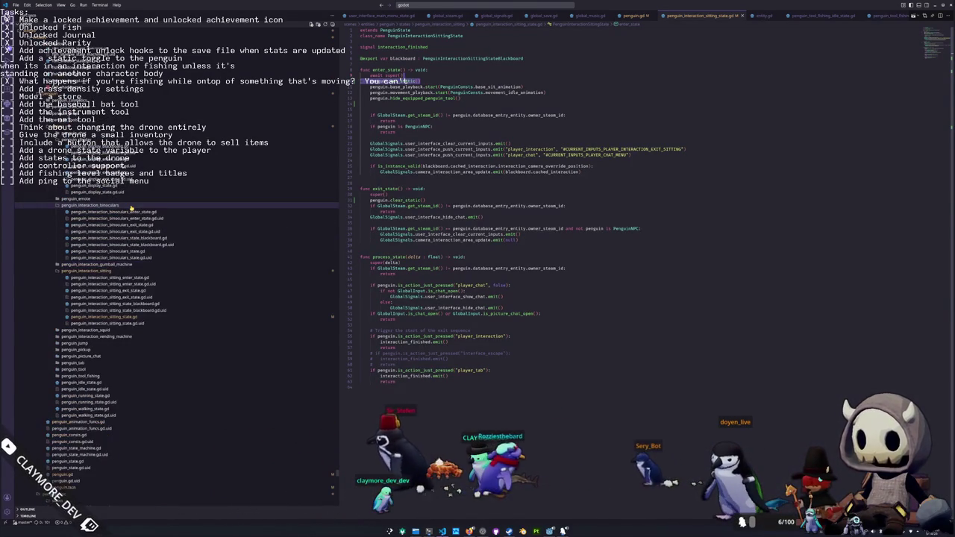
# In penguin_interaction_binoculars_state.gd, add penguin.set_static() to enter_state
pyautogui.click(109, 251)
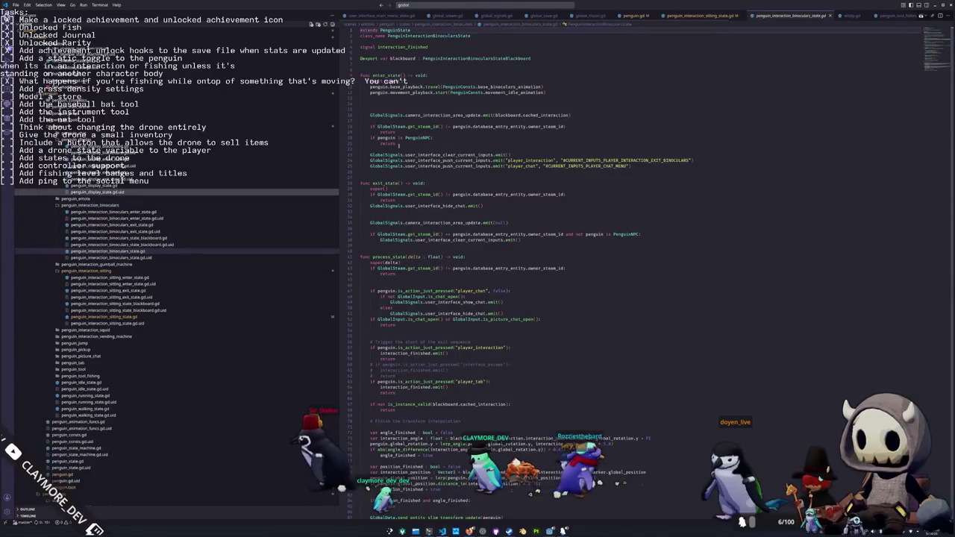
pyautogui.click(410, 80)
pyautogui.click(366, 97)
pyautogui.write('penguin.')
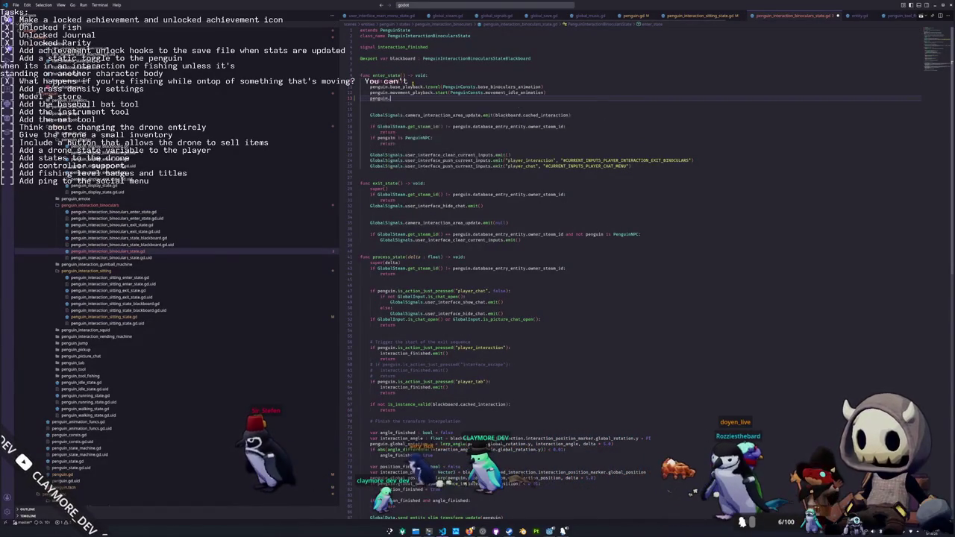
pyautogui.write('set_static(')
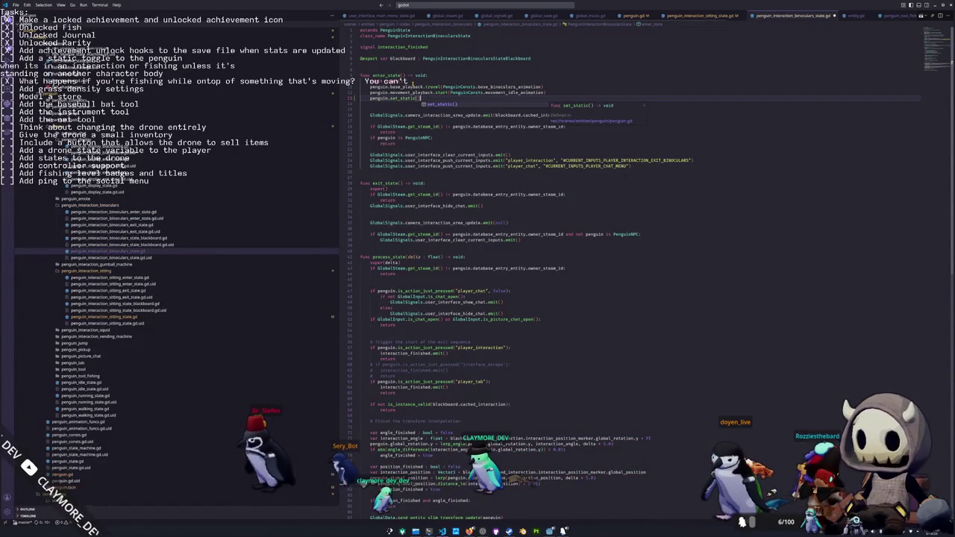
# Add penguin.clear_static() after super() in the binoculars state's exit_state
pyautogui.press('Down')
pyautogui.press('Down')
pyautogui.press('Down')
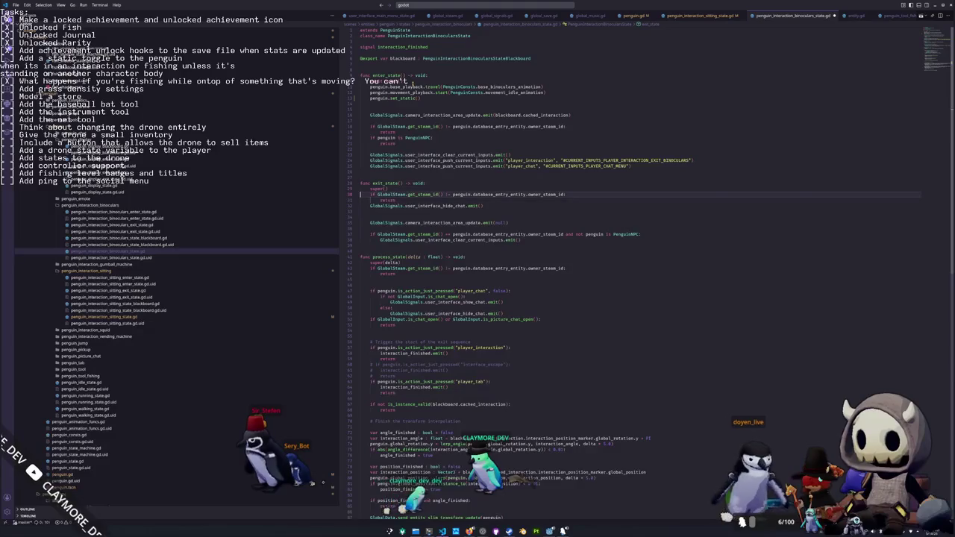
pyautogui.press('End')
pyautogui.press('Return')
pyautogui.write('penguin')
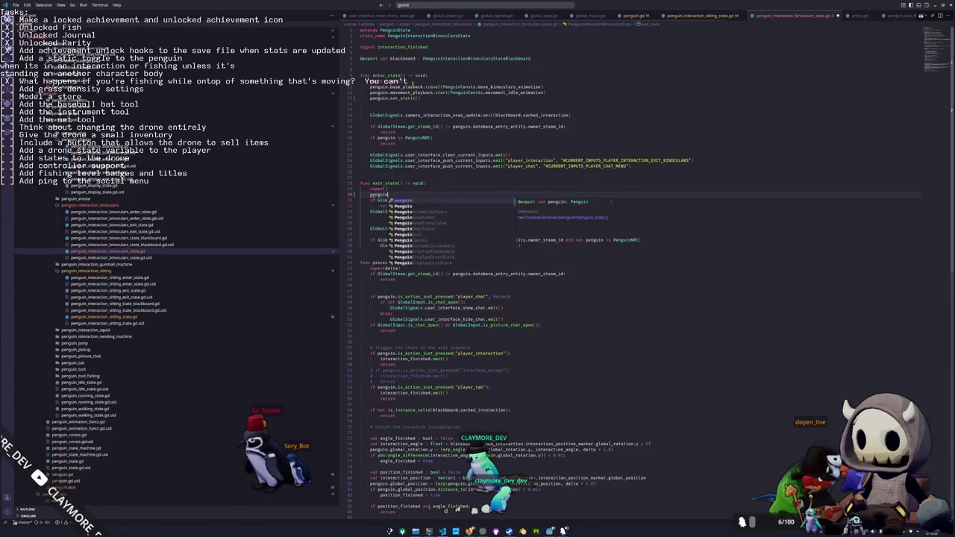
pyautogui.write('.clear_st')
pyautogui.press('Return')
pyautogui.click(371, 217)
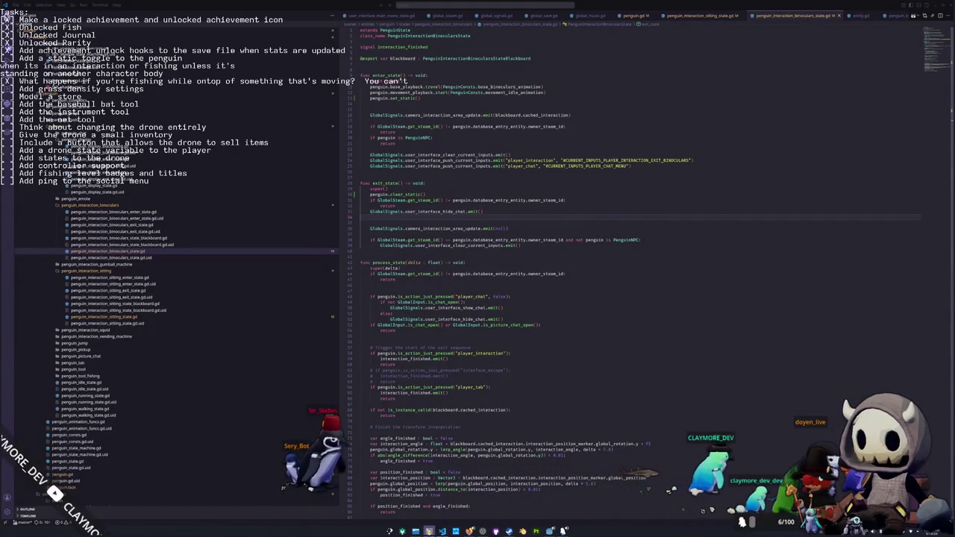
pyautogui.click(430, 531)
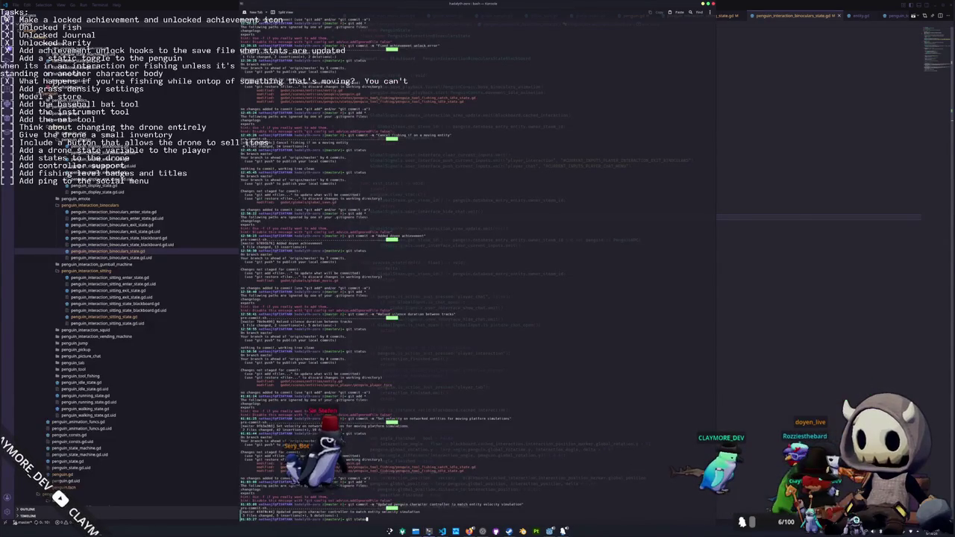
# Check git status and commit with 'Added a toggle to set the penguin to static when in static interaction states'
pyautogui.press('Return')
pyautogui.press('Return')
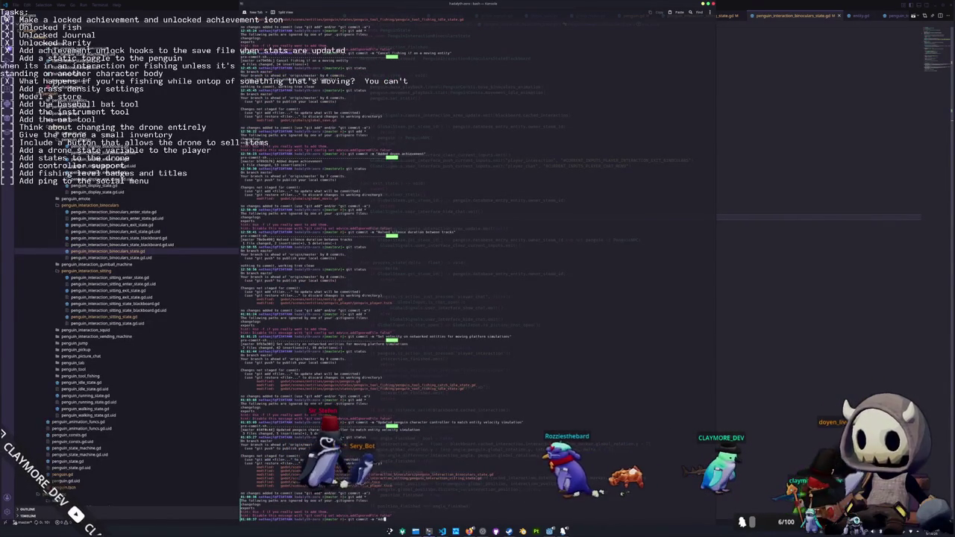
pyautogui.write('toggle to se')
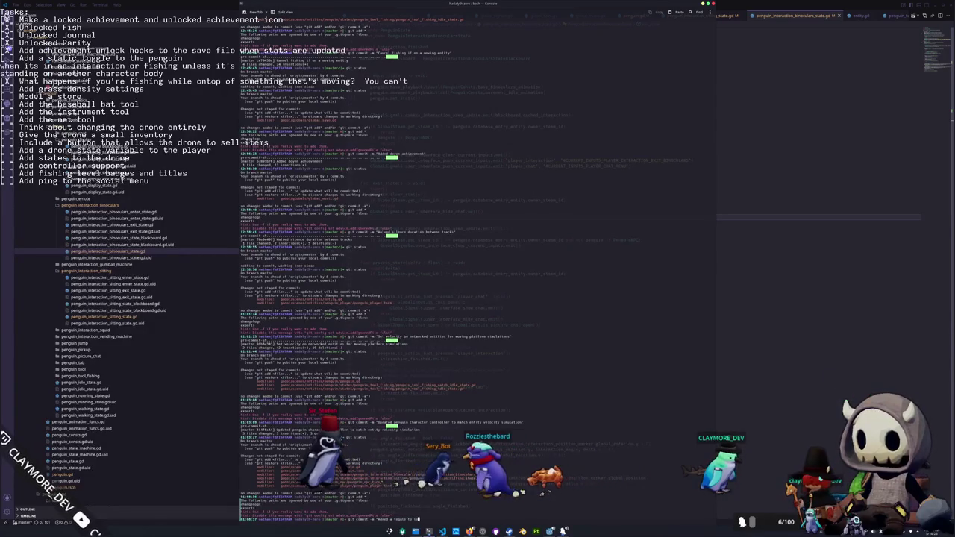
pyautogui.write('t the penguin to static when in')
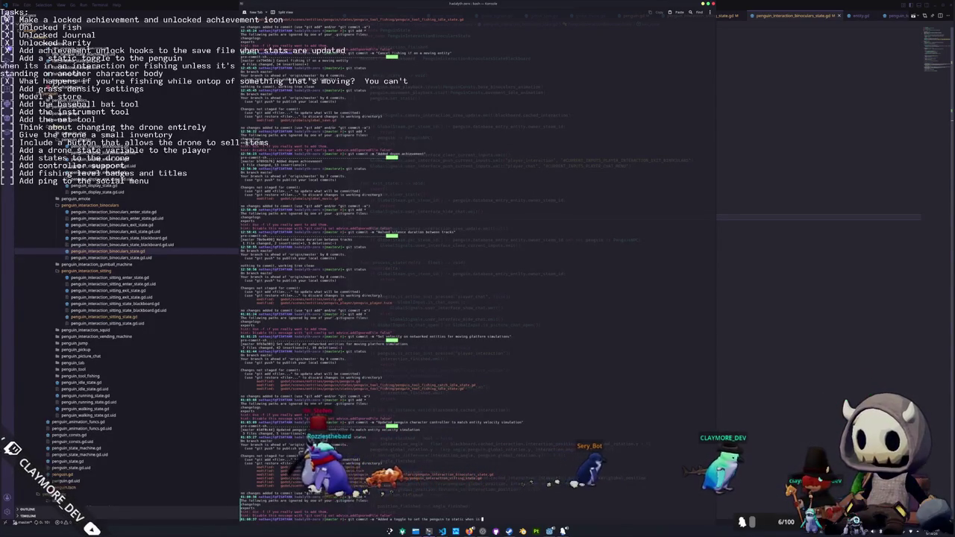
pyautogui.write(' static interaction stat')
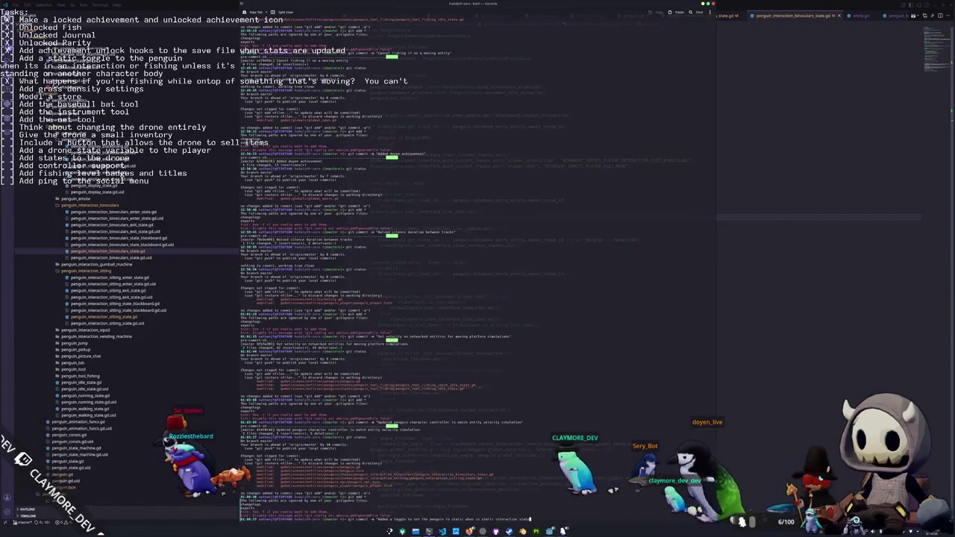
pyautogui.write('"')
pyautogui.press('Return')
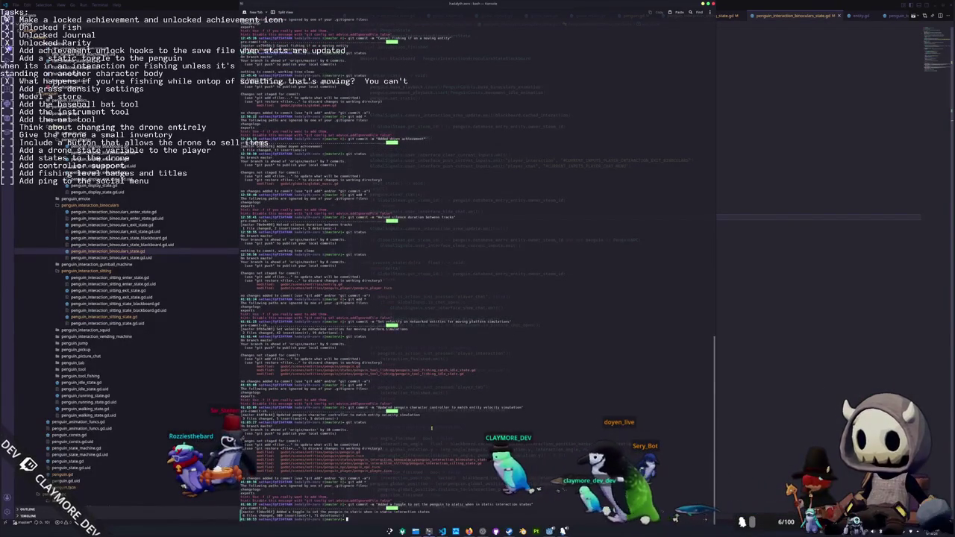
pyautogui.hotkey('alt', 'Tab')
# Check off the penguin static-toggle task in OBS's task-list text source, then save the Godot scene
pyautogui.scroll(-3, 586, 254)
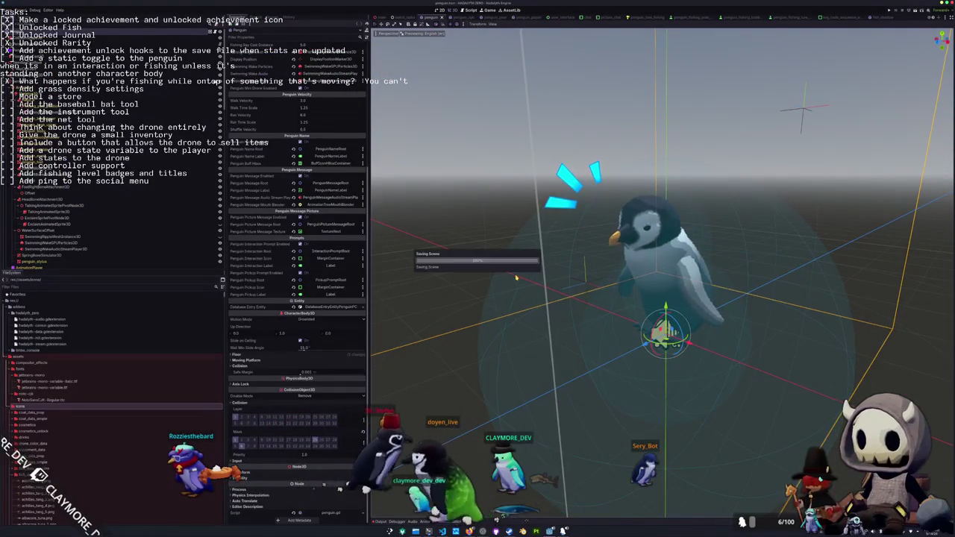
pyautogui.moveTo(586, 254); pyautogui.dragTo(510, 263)
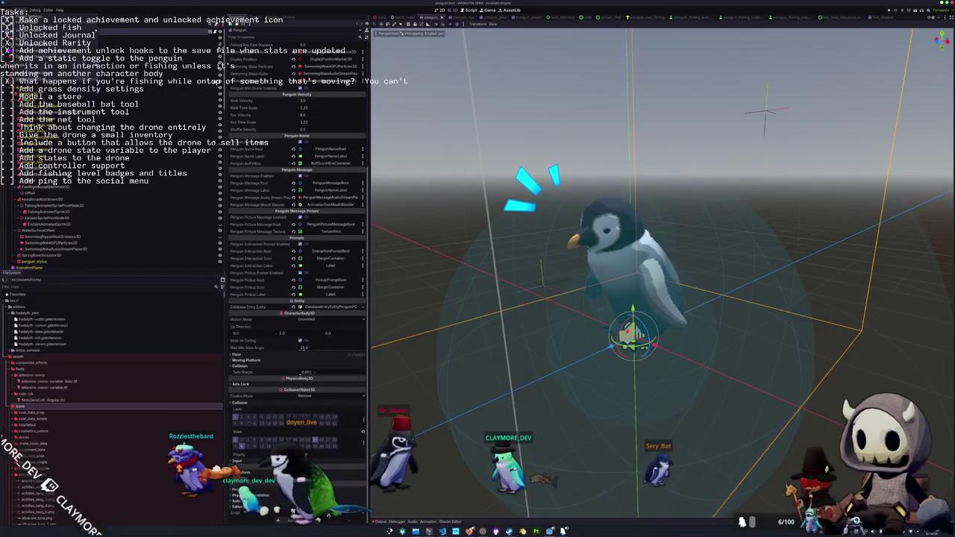
pyautogui.hotkey('alt', 'Tab')
pyautogui.click(427, 272)
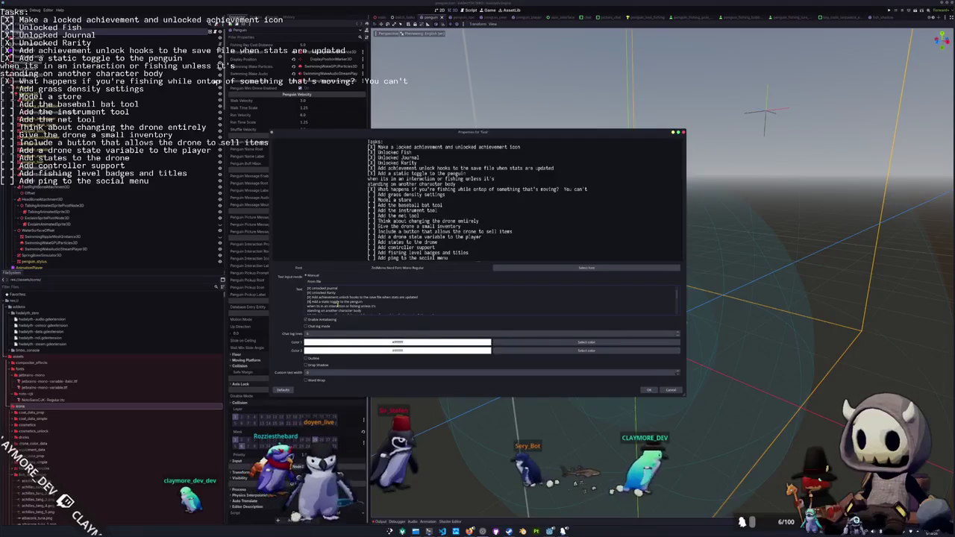
pyautogui.scroll(-2, 337, 304)
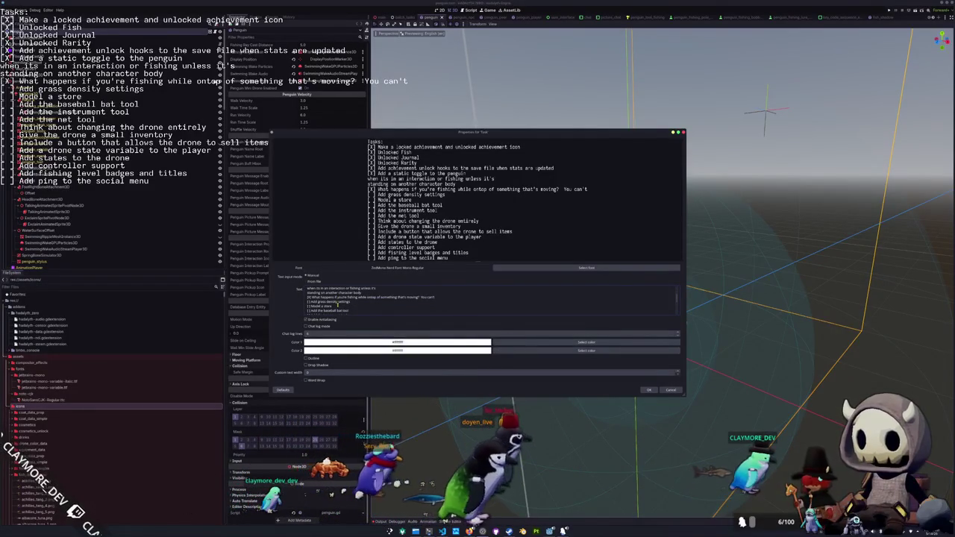
pyautogui.click(650, 390)
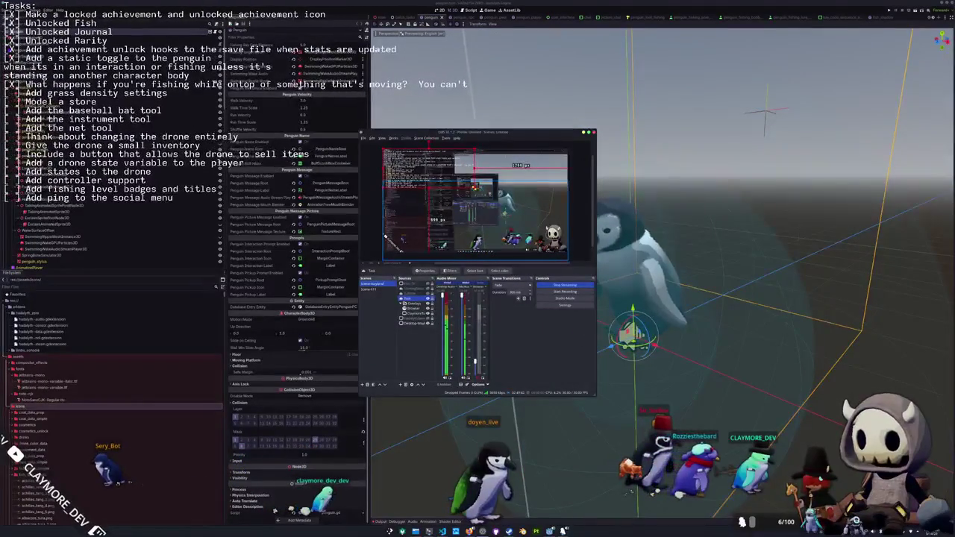
pyautogui.hotkey('alt', 'Tab')
pyautogui.hotkey('ctrl', 's')
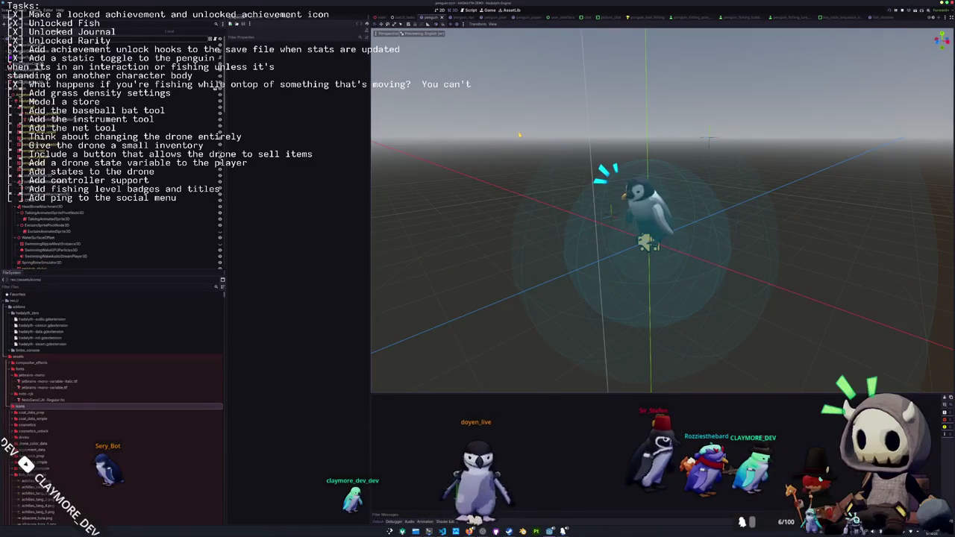
# Run the game, dismiss the Steam warning, start Singleplayer and walk the penguin toward the shop house
pyautogui.press('F5')
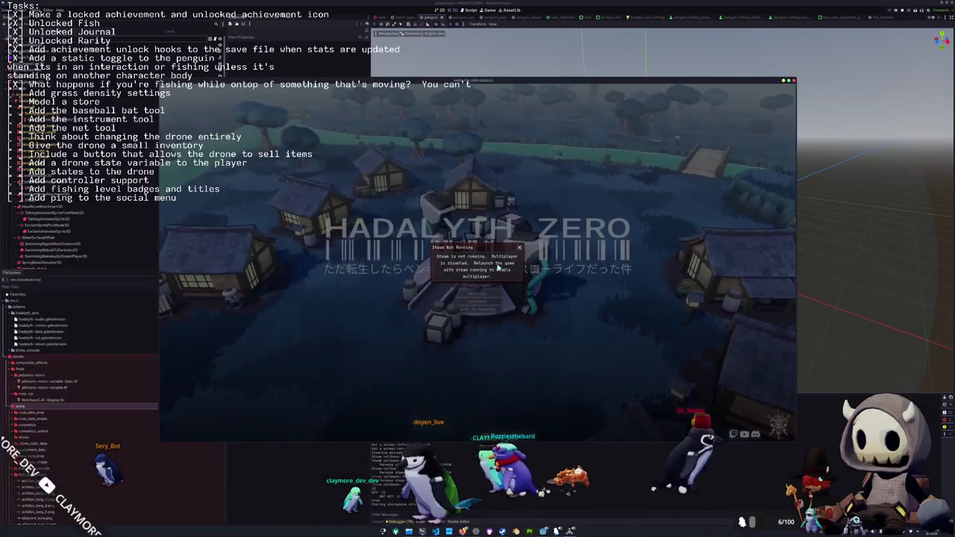
pyautogui.click(520, 248)
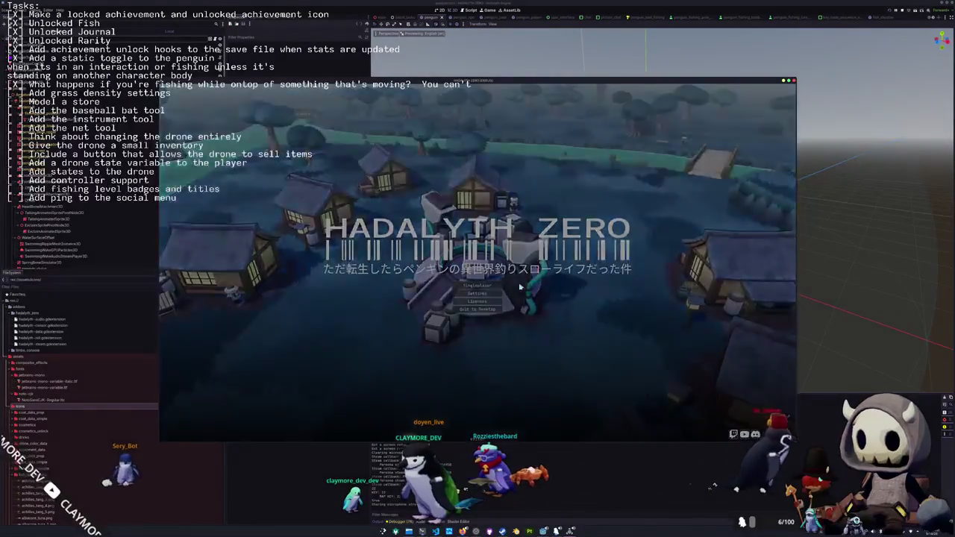
pyautogui.click(520, 286)
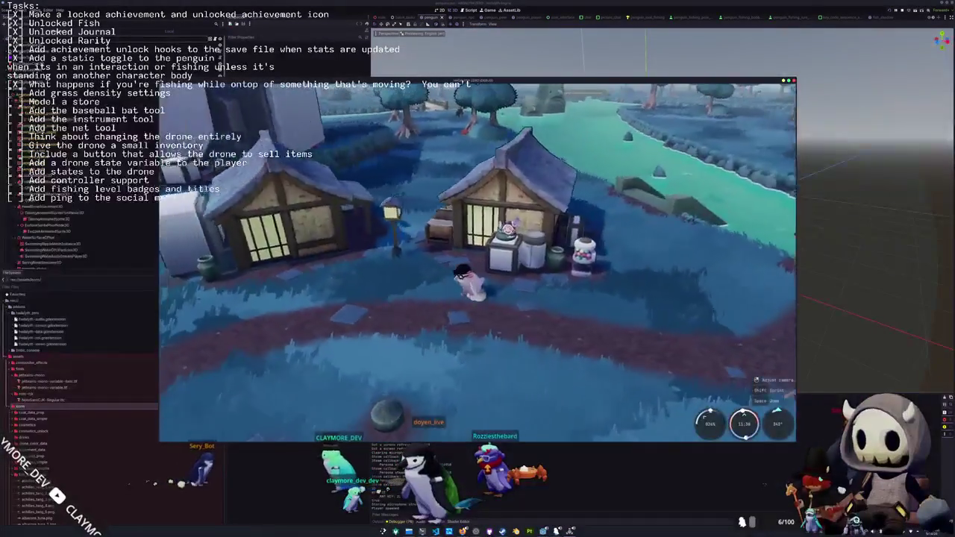
pyautogui.press('w')
pyautogui.press('w')
pyautogui.press('w')
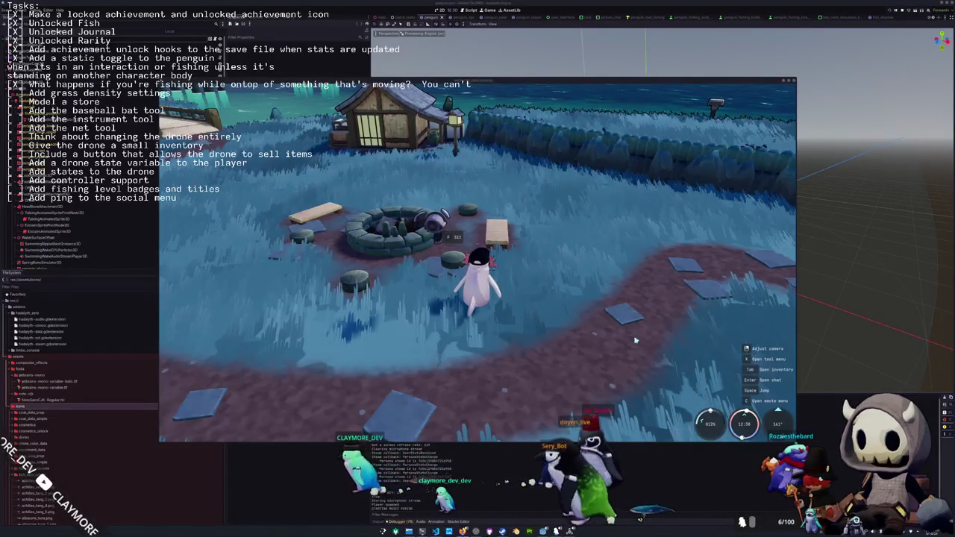
pyautogui.moveTo(640, 343)
pyautogui.mouseDown()
pyautogui.moveTo(587, 314)
pyautogui.moveTo(601, 316)
pyautogui.mouseUp()
# Make the penguin sit and stand at the fire pit, run to the black penguin, then quit the game
pyautogui.press('f')
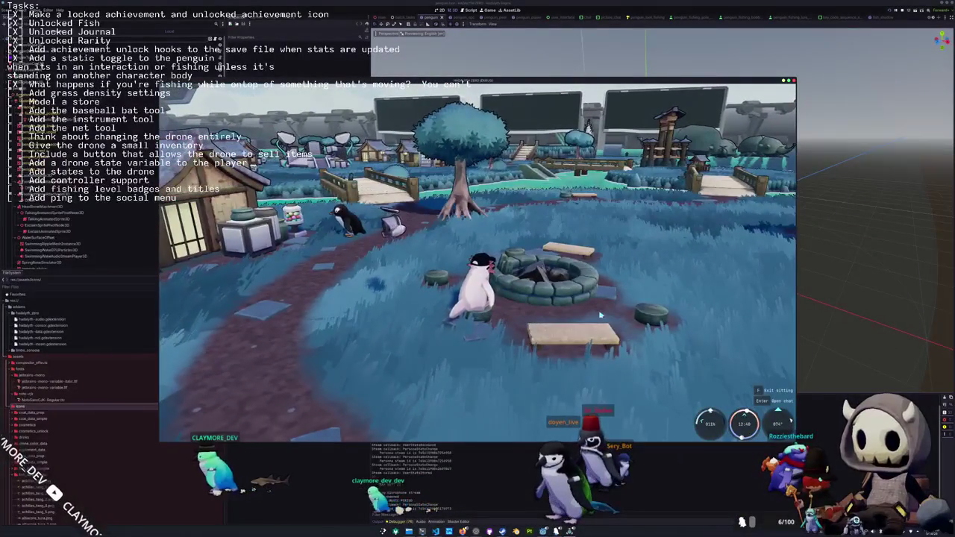
pyautogui.press('f')
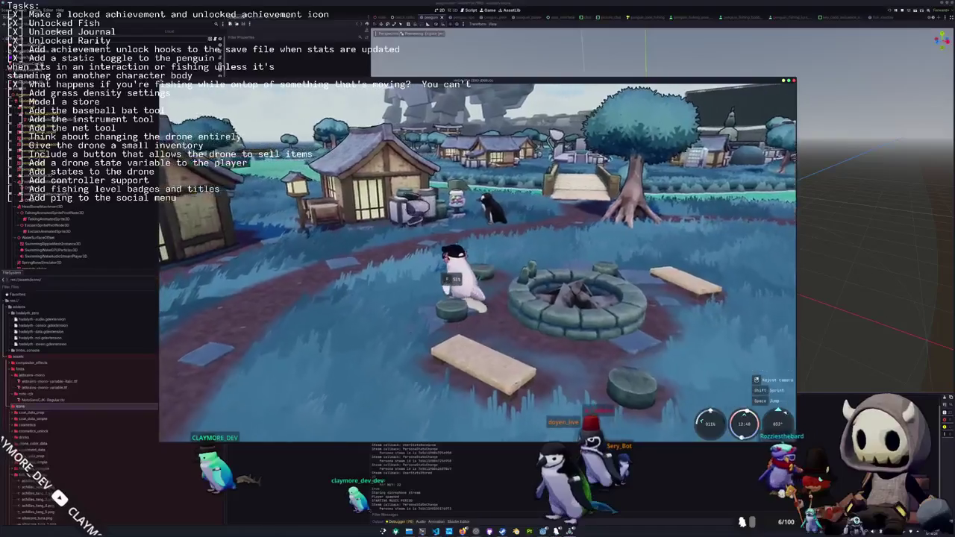
pyautogui.press('w')
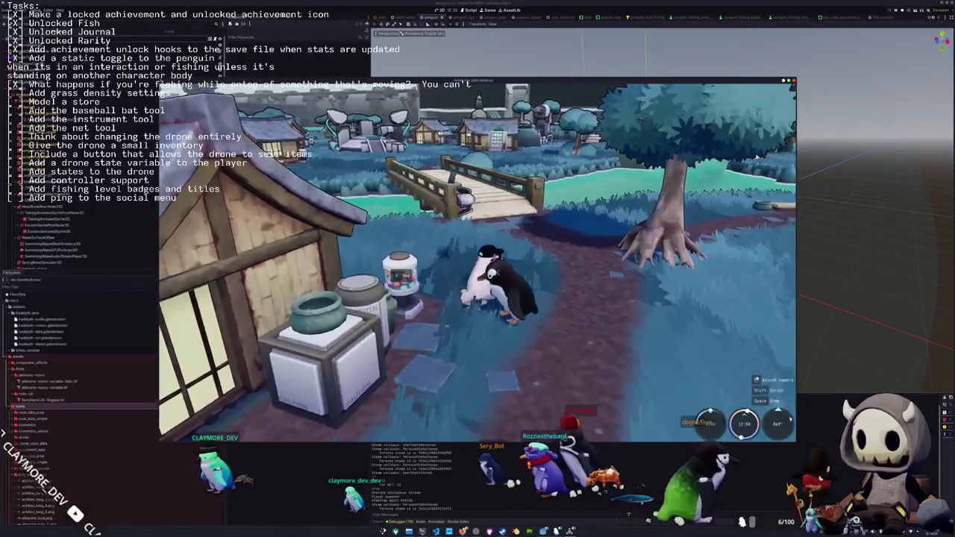
pyautogui.press('a')
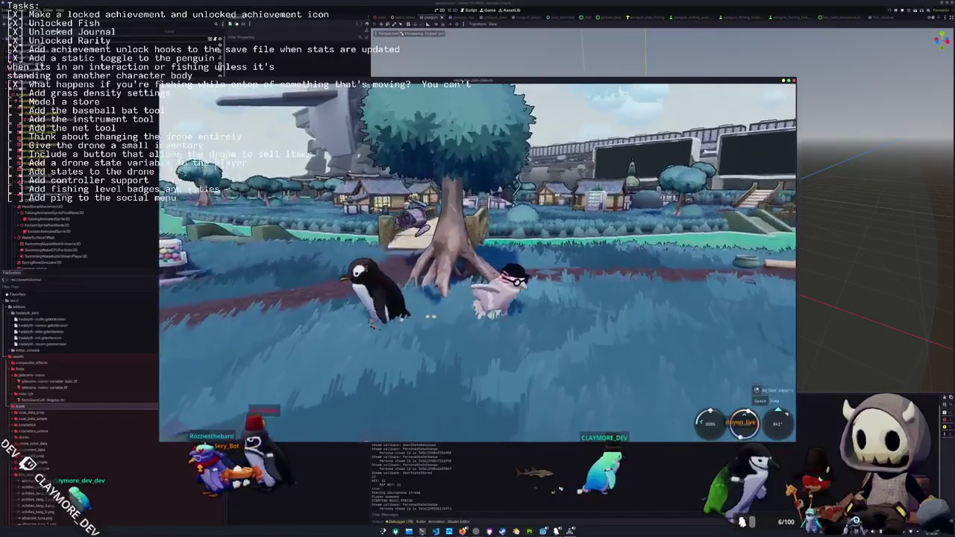
pyautogui.press('Escape')
pyautogui.click(487, 274)
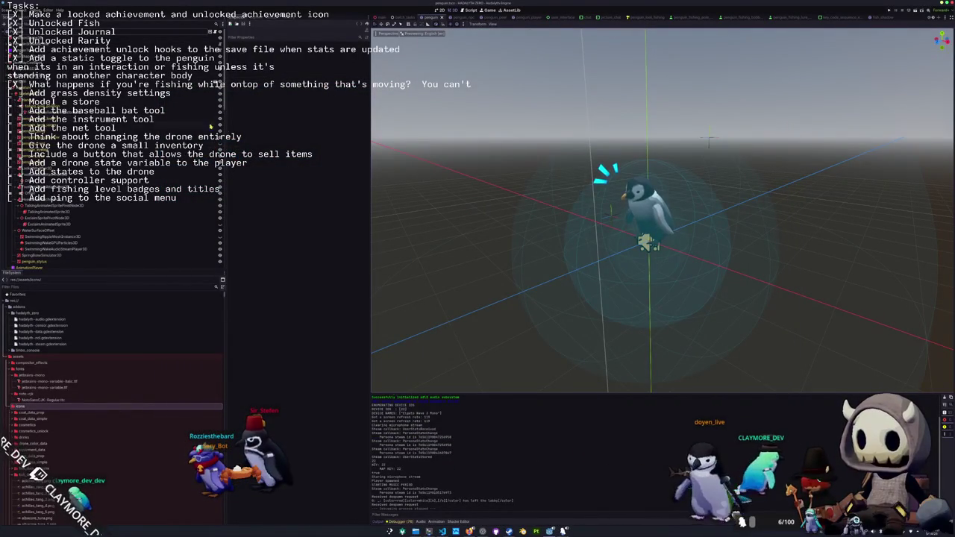
# Export all release builds from the Export dialog and close it once finished
pyautogui.hotkey('ctrl', 'shift', 'e')
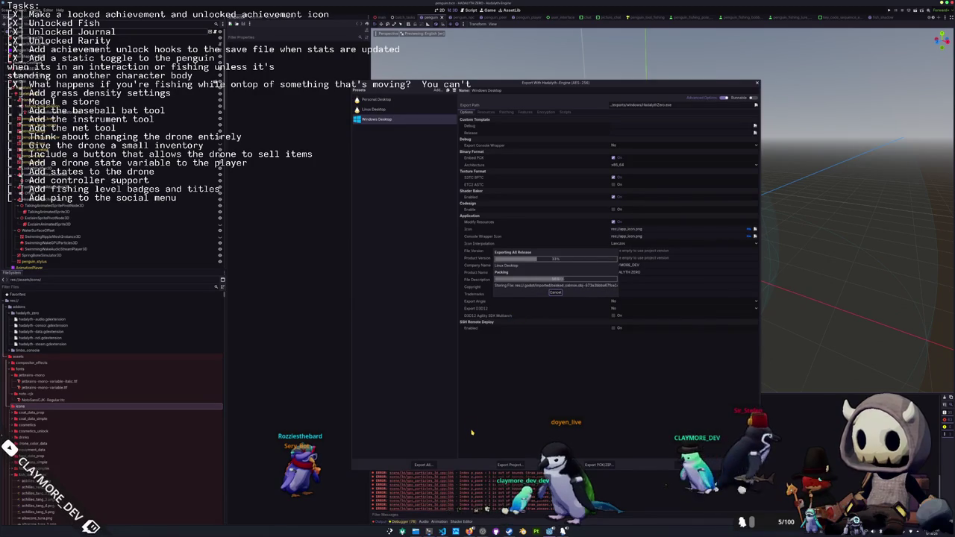
pyautogui.click(423, 465)
pyautogui.click(478, 272)
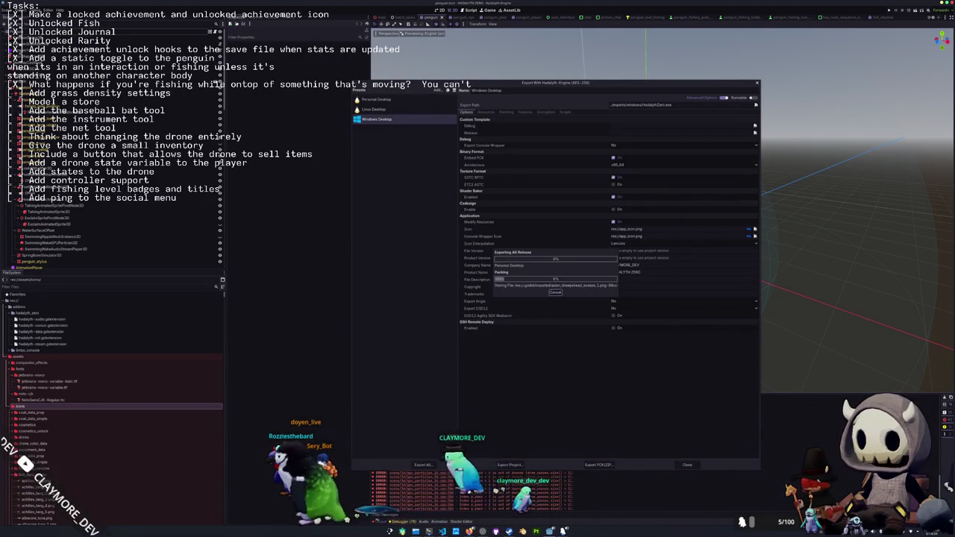
pyautogui.hotkey('alt', 'Tab')
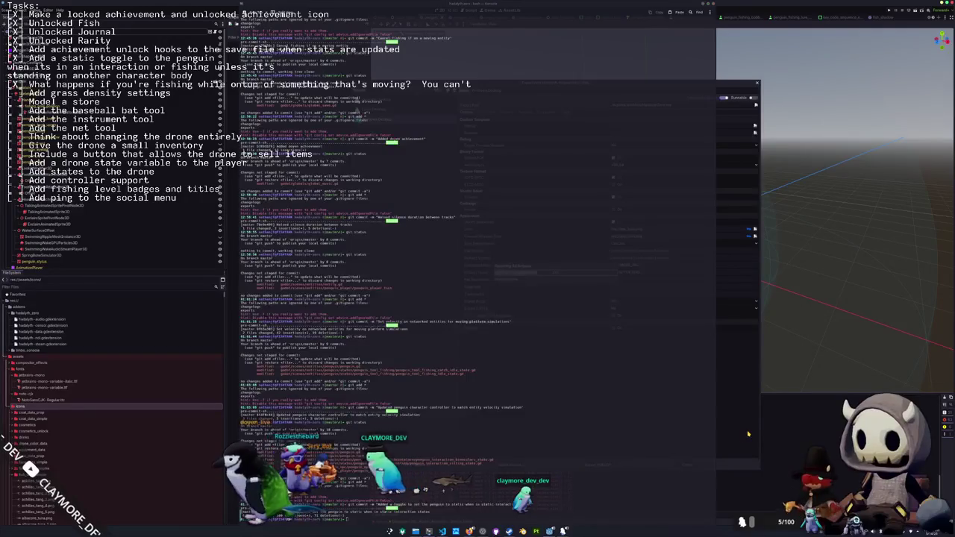
pyautogui.hotkey('alt', 'Tab')
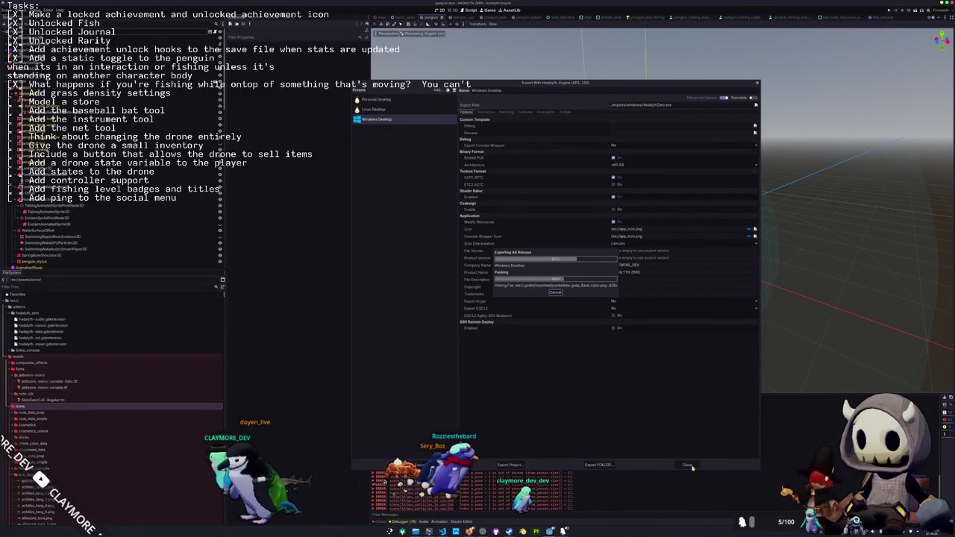
pyautogui.click(687, 465)
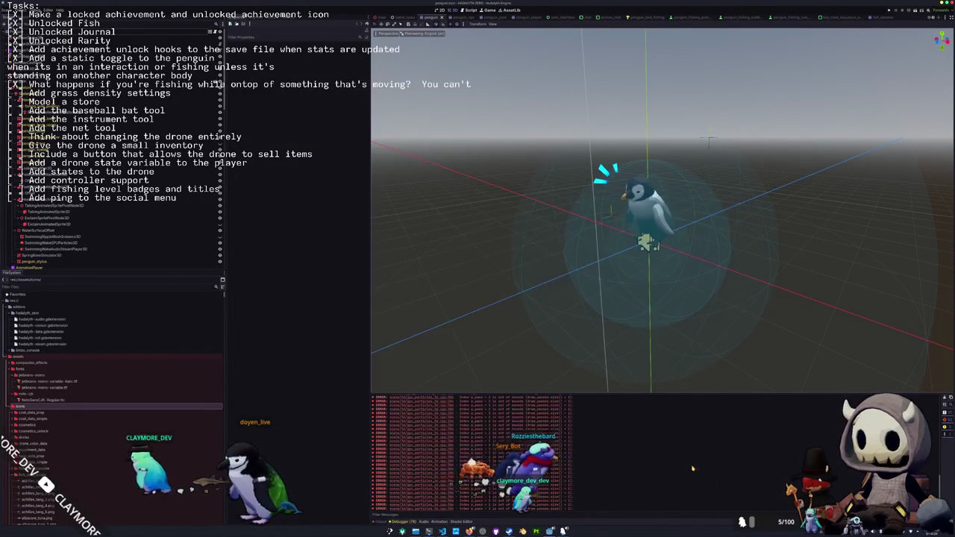
pyautogui.hotkey('alt', 'shift', 'o')
# Quick-open main.tscn and select the Main root, a scripted node and the character node
pyautogui.write('main')
pyautogui.press('Return')
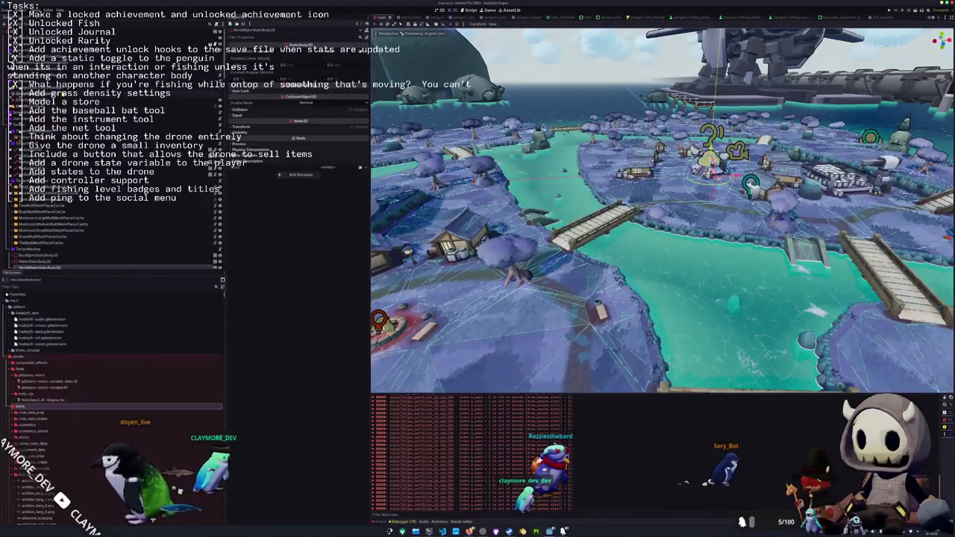
pyautogui.click(60, 32)
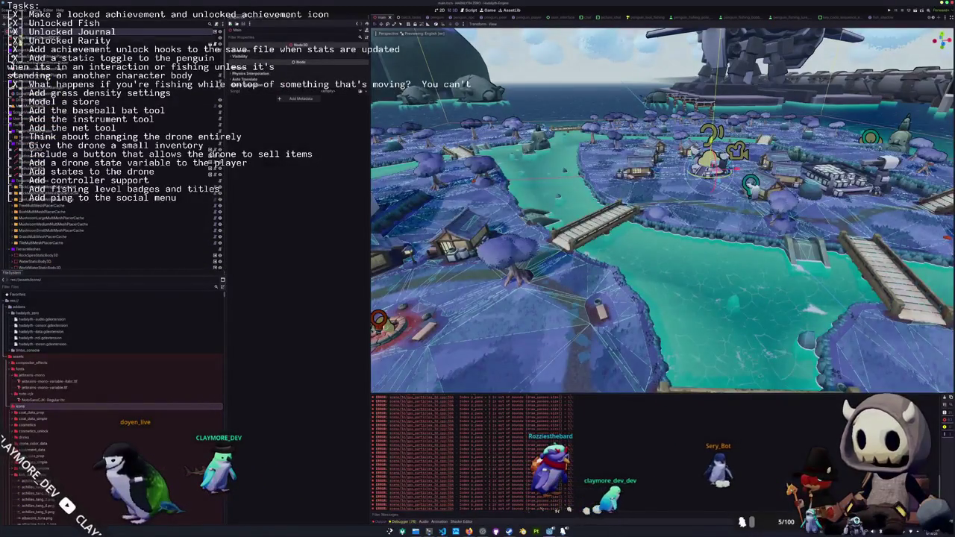
pyautogui.click(30, 84)
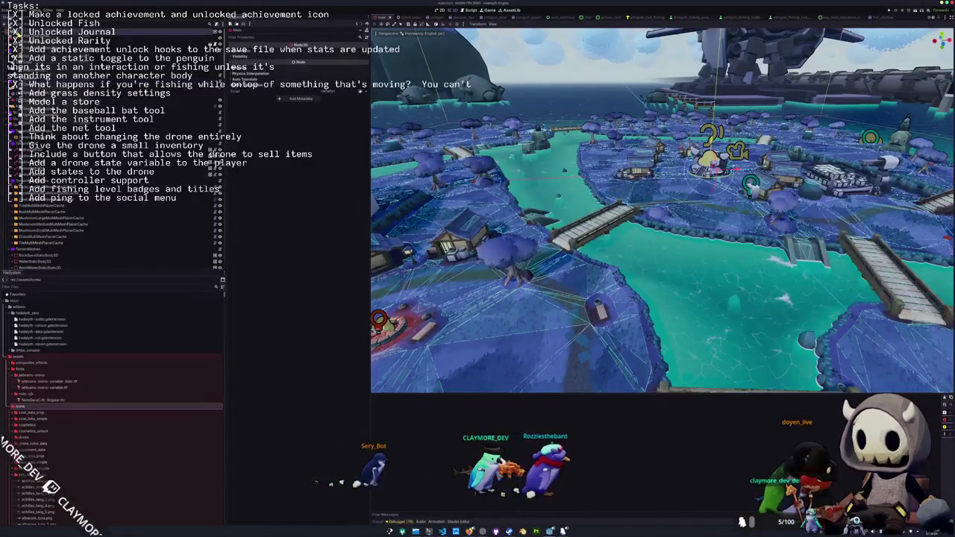
pyautogui.click(53, 36)
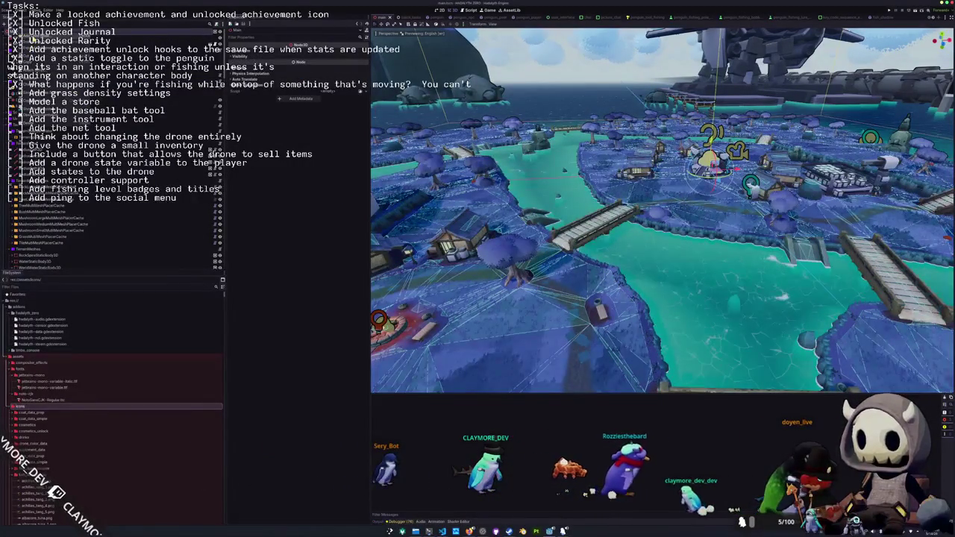
pyautogui.hotkey('ctrl', 'a')
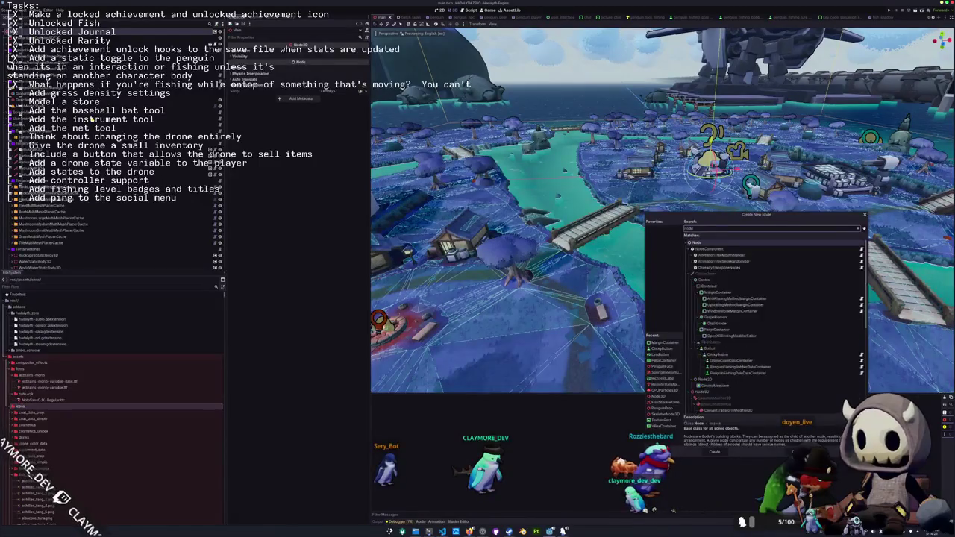
# Create a NodeFolder node via the 'folder' search, then scroll the docks to the icons folder
pyautogui.write('folder')
pyautogui.press('Return')
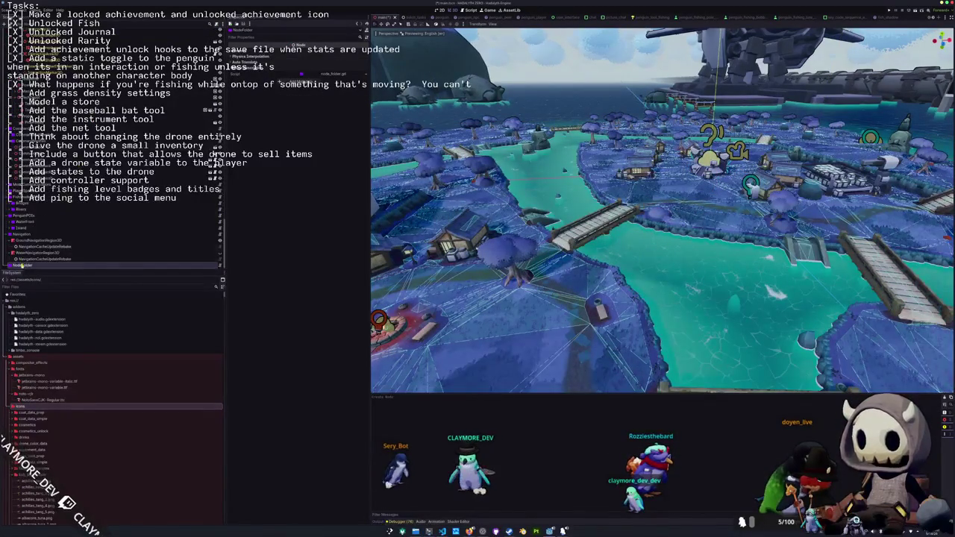
pyautogui.scroll(5, 112, 149)
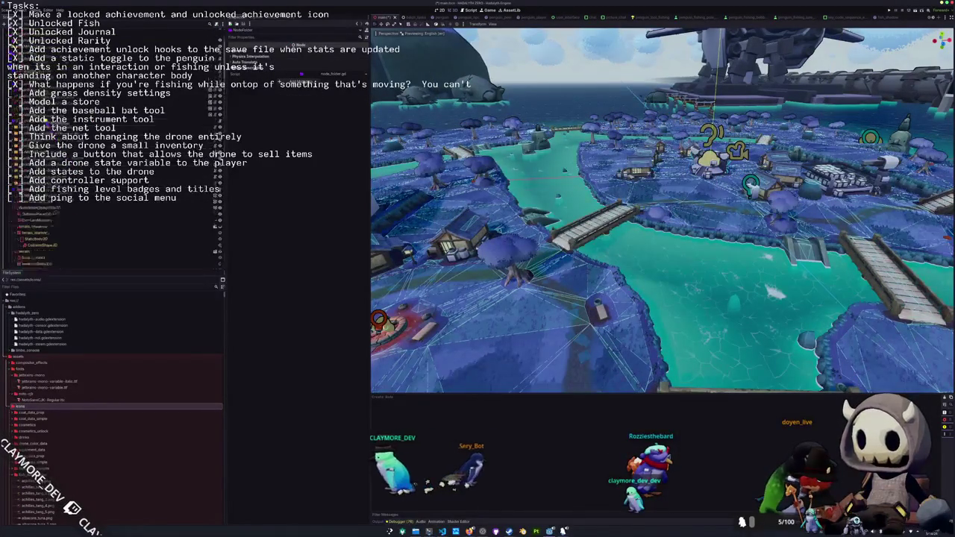
pyautogui.scroll(1, 112, 224)
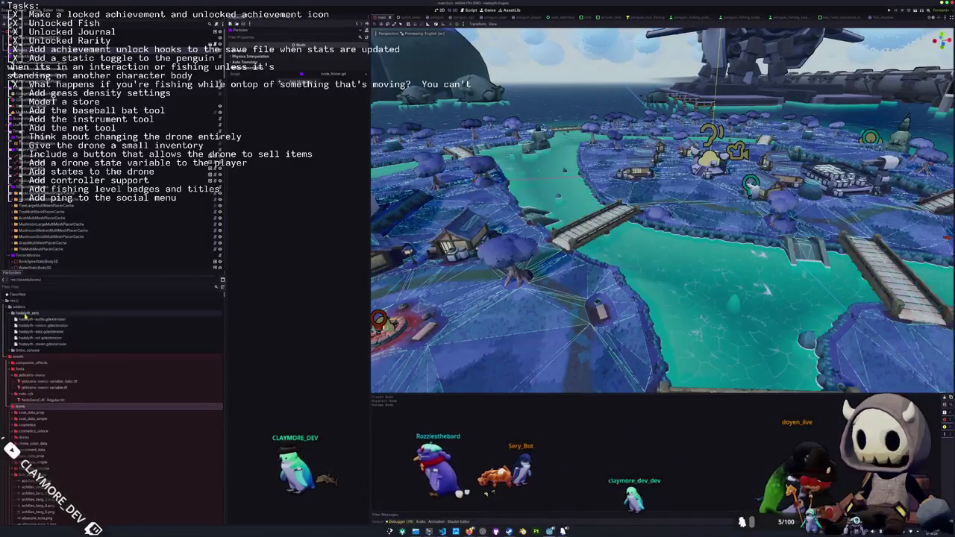
pyautogui.scroll(-10, 30, 336)
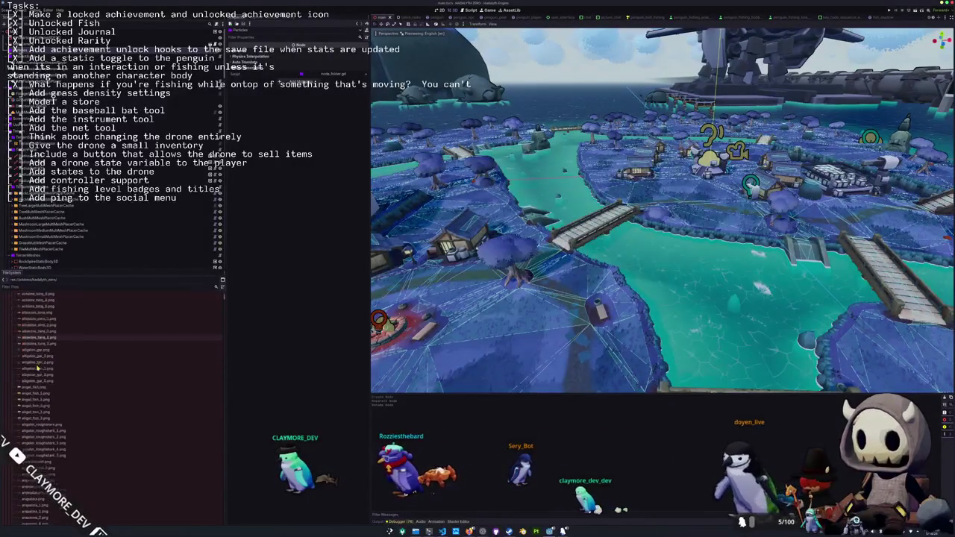
pyautogui.scroll(2, 30, 364)
# Collapse the fish_data_simple, icons and meshes folders in the FileSystem dock
pyautogui.click(32, 357)
pyautogui.doubleClick(33, 357)
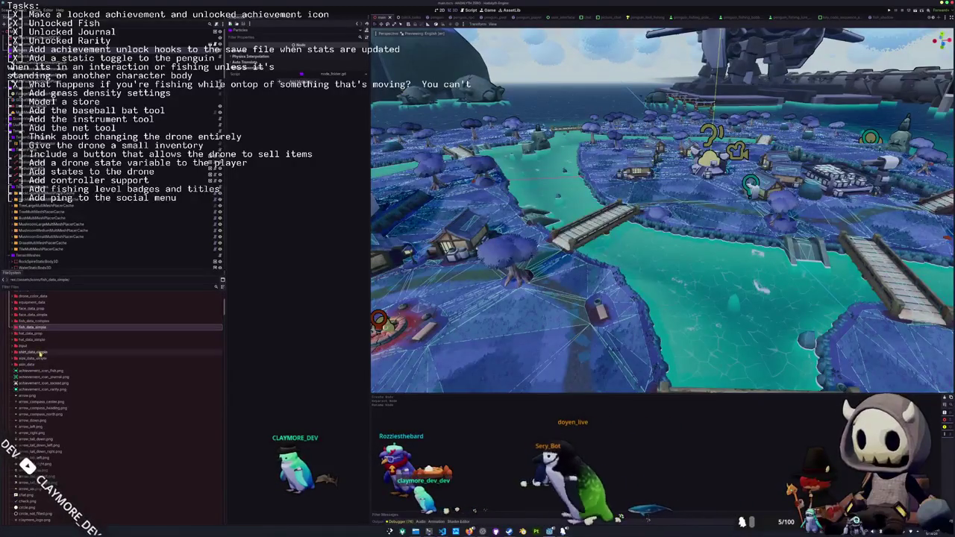
pyautogui.scroll(5, 34, 351)
pyautogui.doubleClick(32, 317)
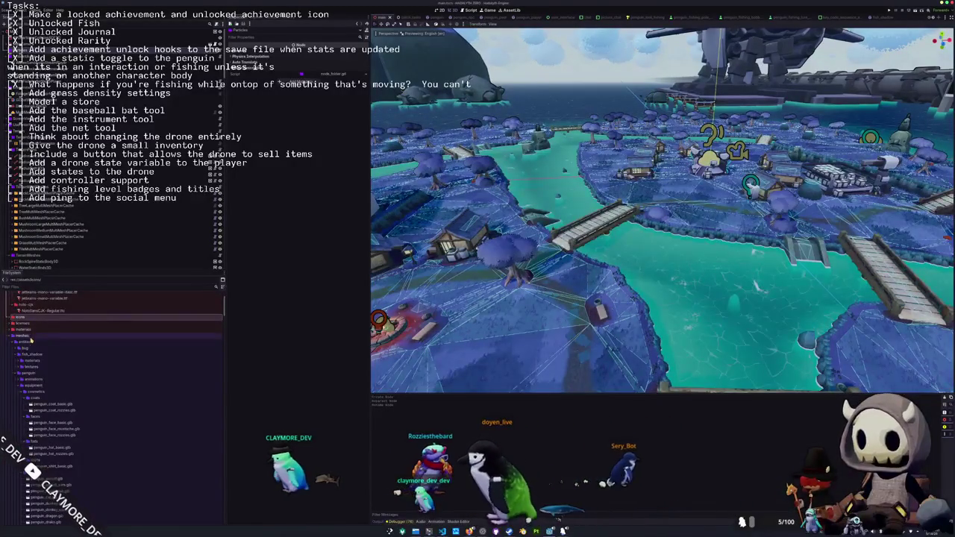
pyautogui.doubleClick(30, 335)
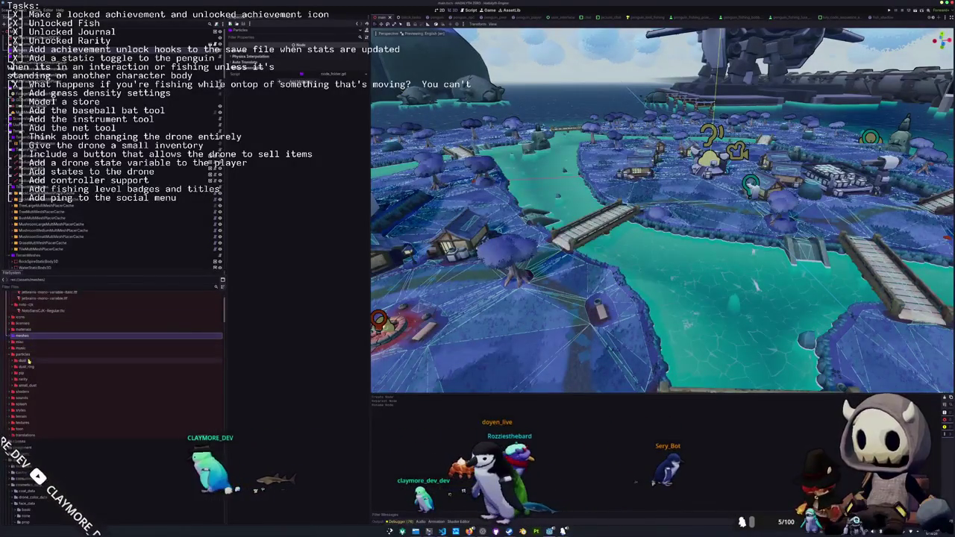
# Expand the rarity particles folder and drag epic and rare rarity particle scenes into the main scene
pyautogui.click(26, 380)
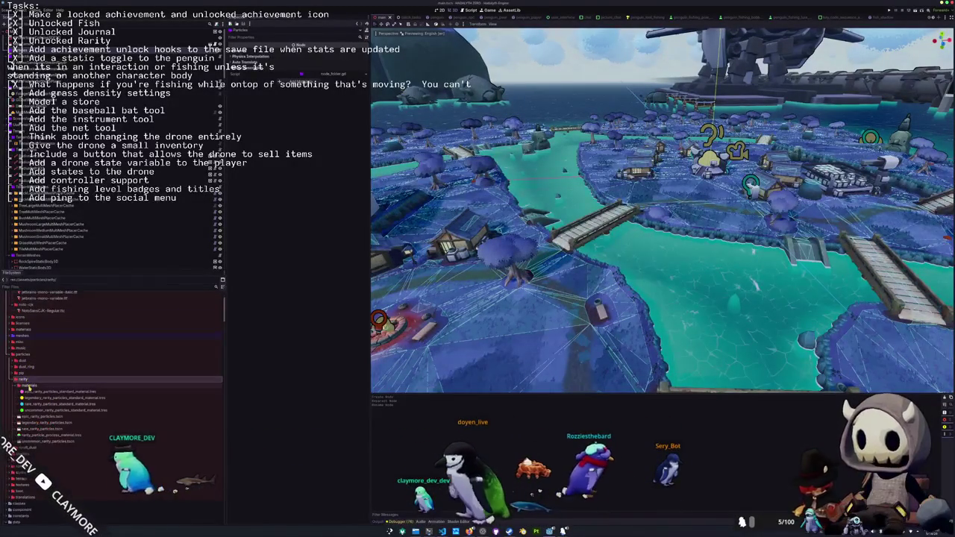
pyautogui.doubleClick(26, 380)
pyautogui.moveTo(41, 388)
pyautogui.mouseDown()
pyautogui.moveTo(127, 270)
pyautogui.moveTo(119, 257)
pyautogui.mouseUp()
pyautogui.click(38, 395)
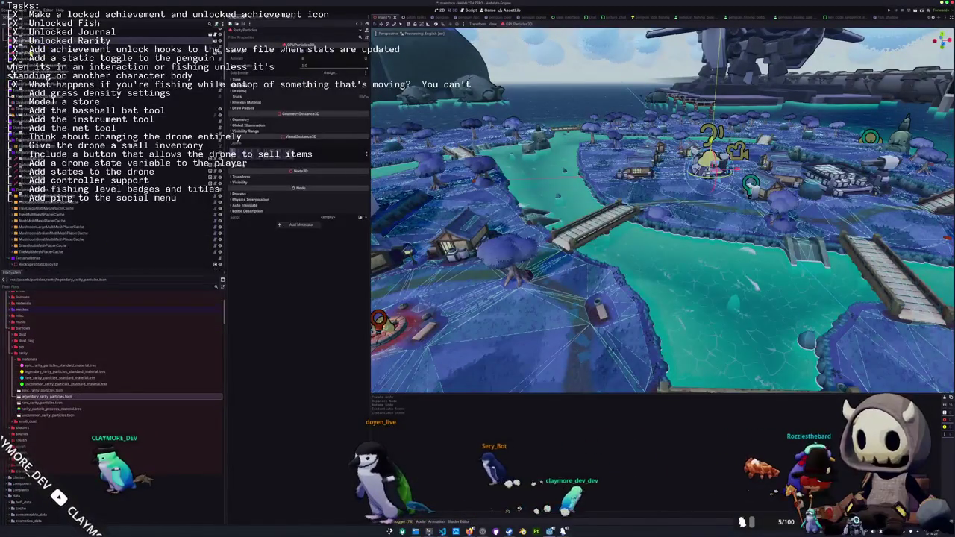
pyautogui.click(75, 46)
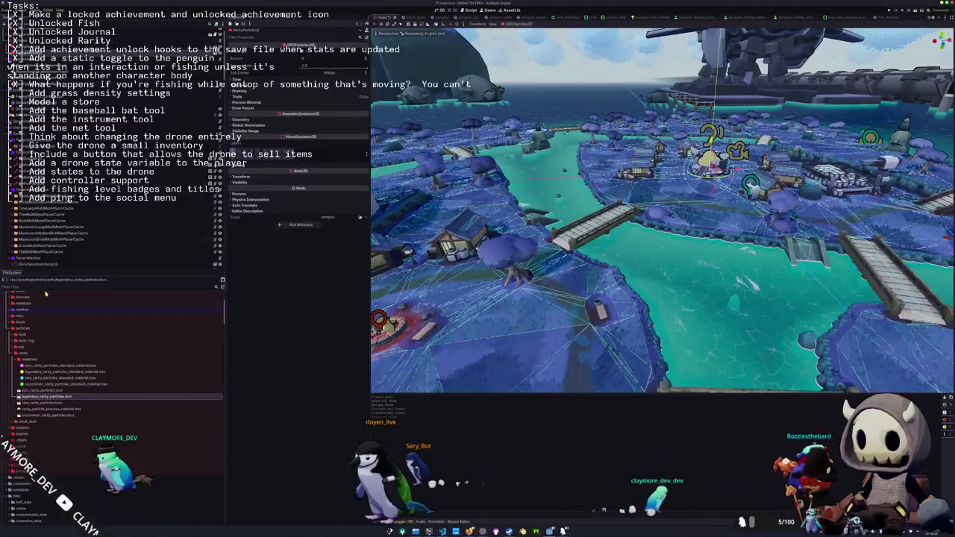
pyautogui.click(37, 402)
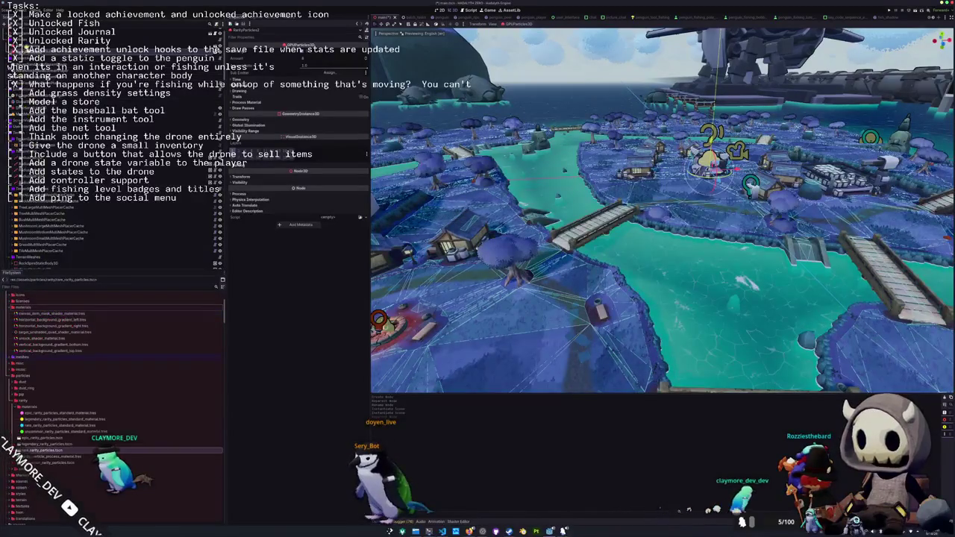
pyautogui.scroll(-3, 74, 396)
pyautogui.moveTo(52, 404)
pyautogui.mouseDown()
pyautogui.moveTo(66, 393)
pyautogui.moveTo(60, 264)
pyautogui.mouseUp()
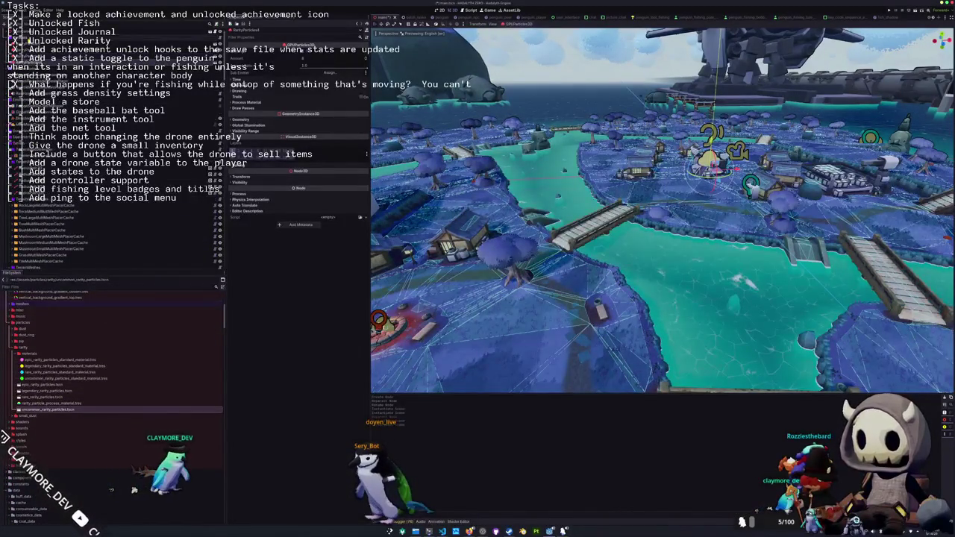
# Move rarity_particles_process_material.tres into the rarity particles' materials folder
pyautogui.rightClick(22, 349)
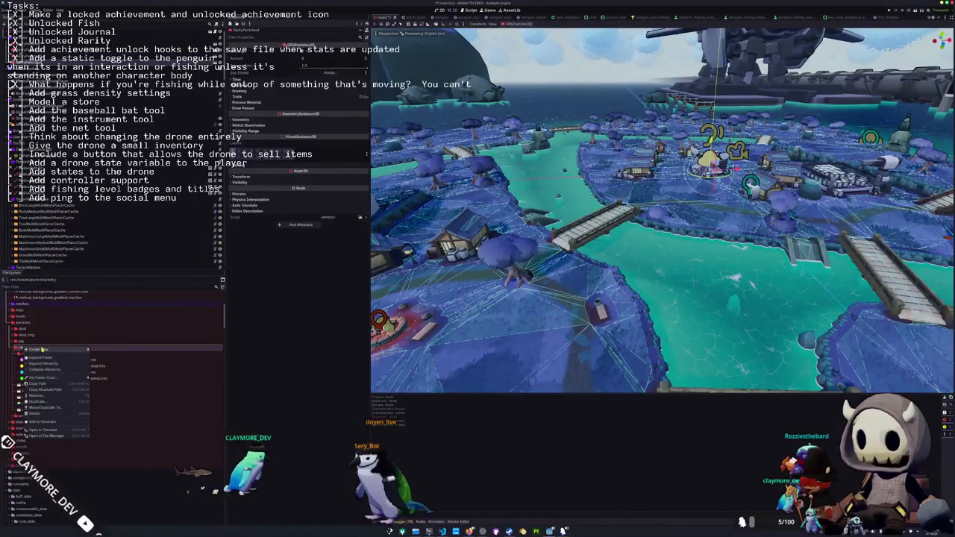
pyautogui.click(22, 356)
pyautogui.click(43, 403)
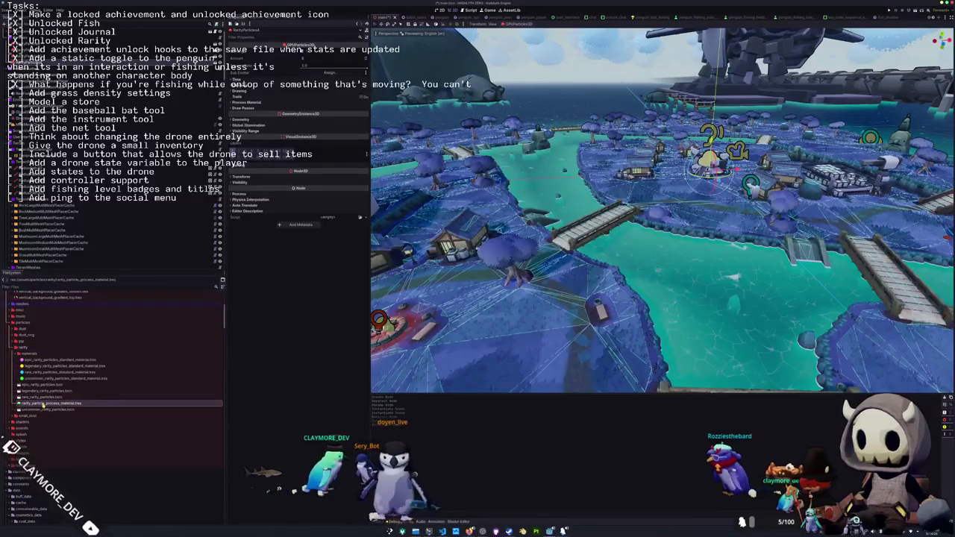
pyautogui.moveTo(32, 356); pyautogui.dragTo(33, 356)
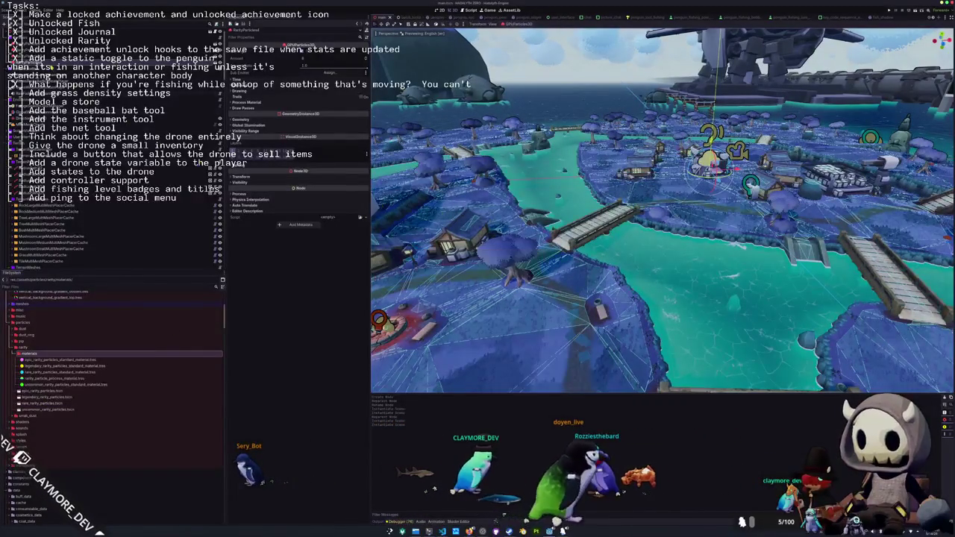
pyautogui.press('f')
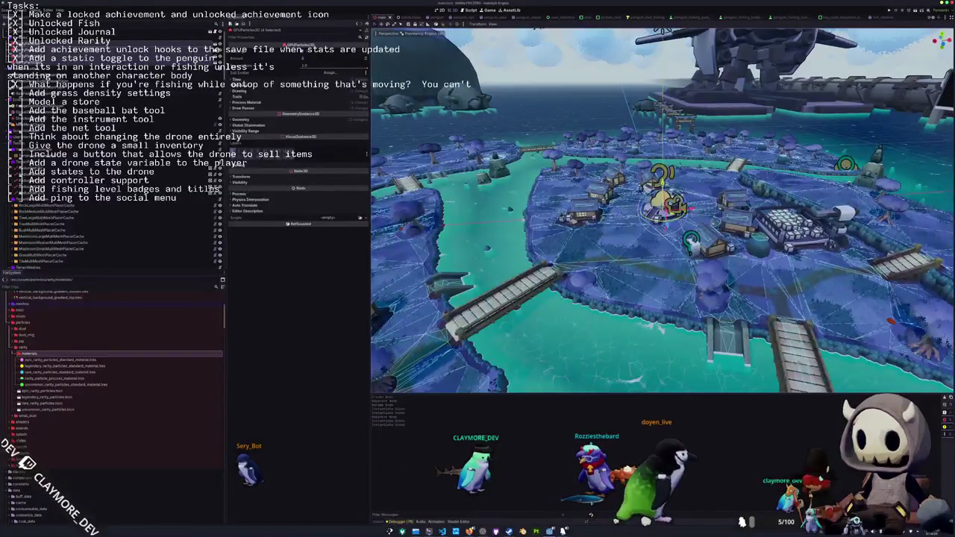
# Frame TechCrate8 on the central platform and drag it sideways along the X axis
pyautogui.moveTo(469, 532)
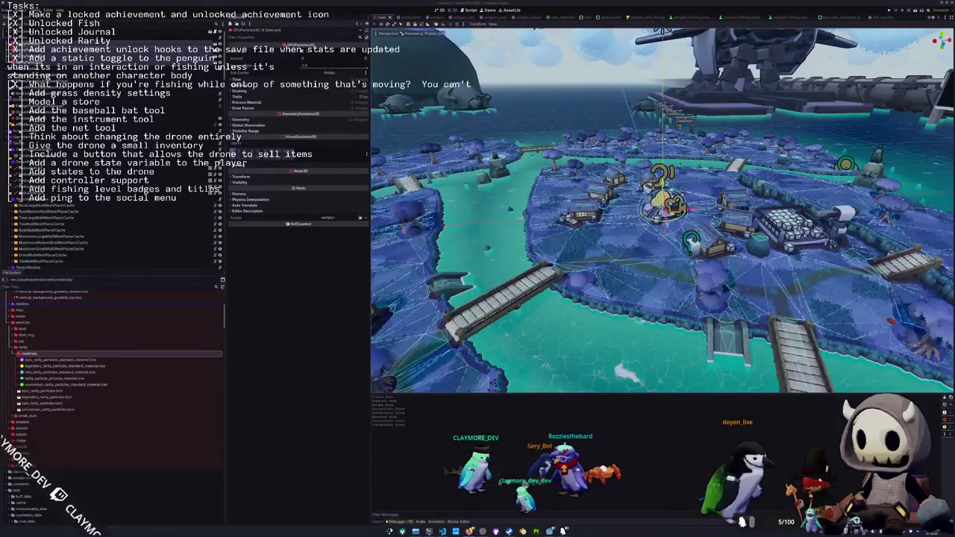
pyautogui.scroll(10, 606, 188)
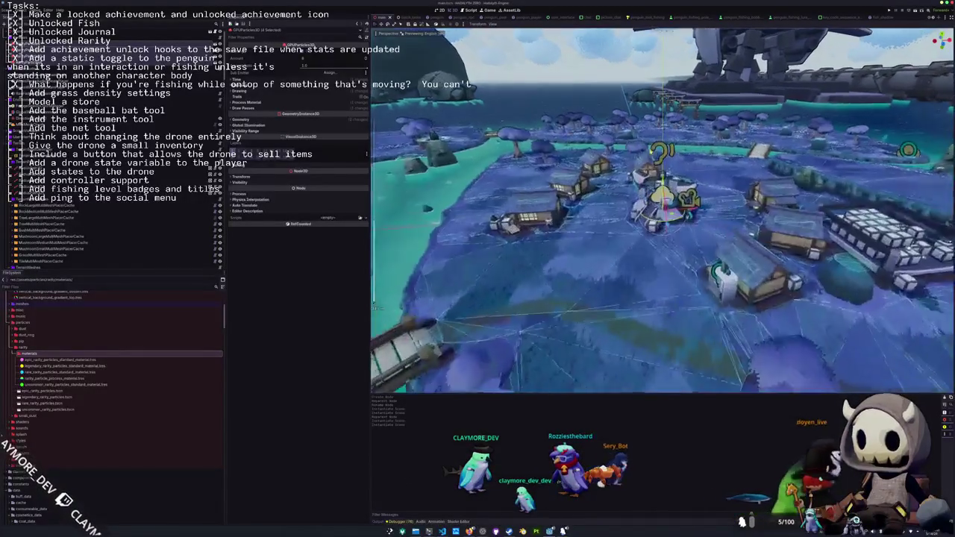
pyautogui.press('f')
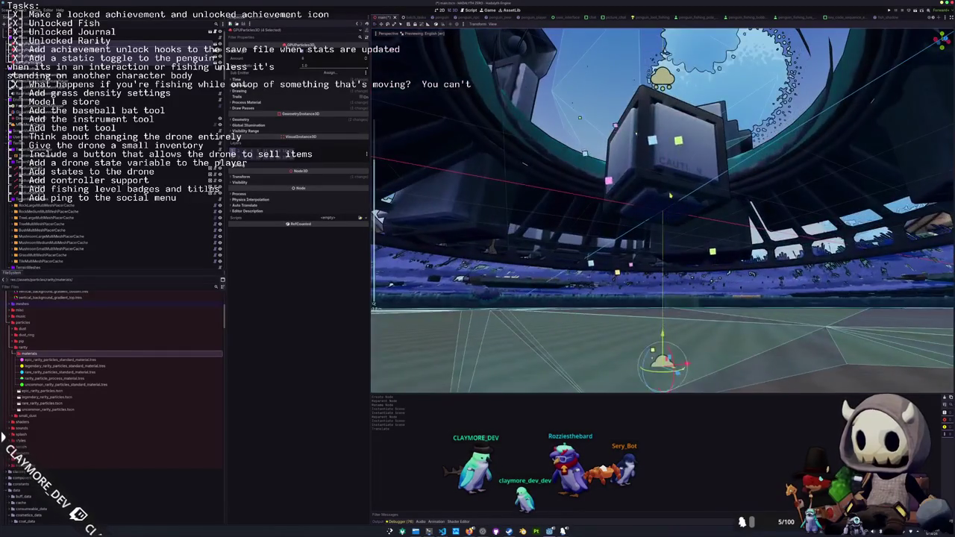
pyautogui.click(474, 250)
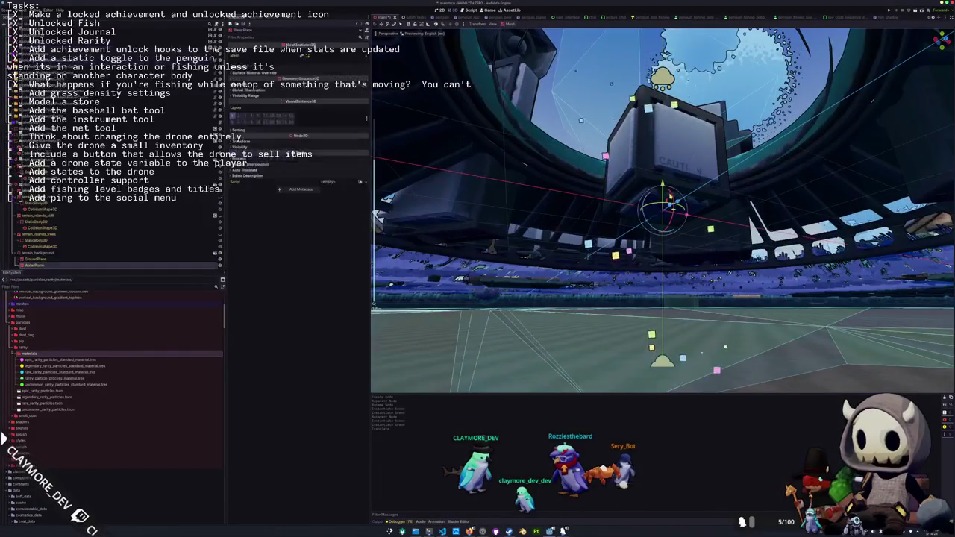
pyautogui.press('f')
pyautogui.scroll(5, 663, 209)
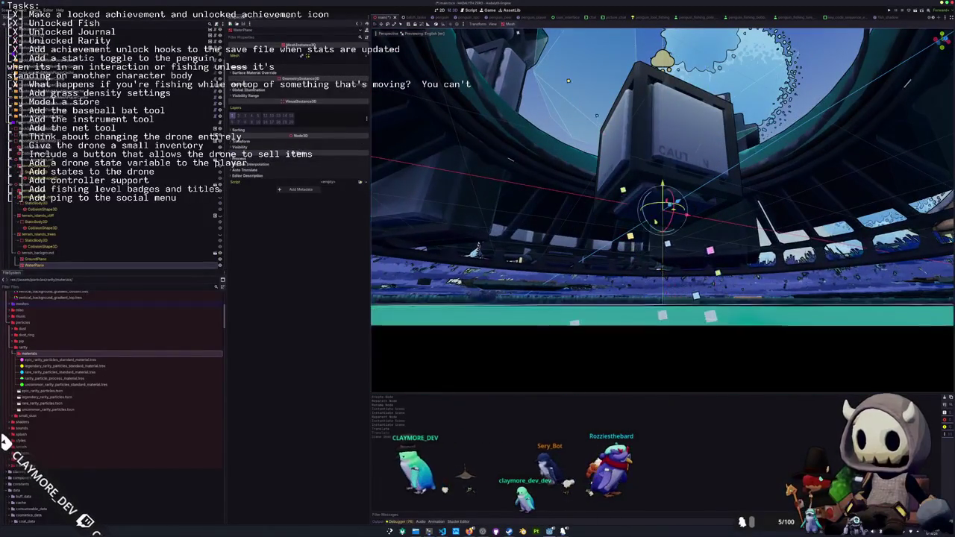
pyautogui.click(664, 149)
pyautogui.press('f')
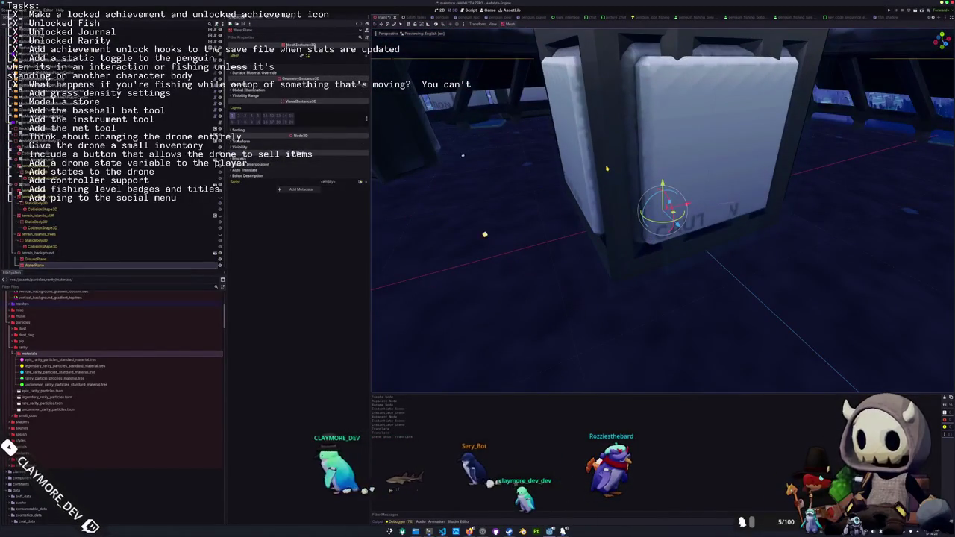
pyautogui.moveTo(679, 212); pyautogui.dragTo(533, 228)
# Select the barrel together with the right-hand crate and begin moving them
pyautogui.press('f')
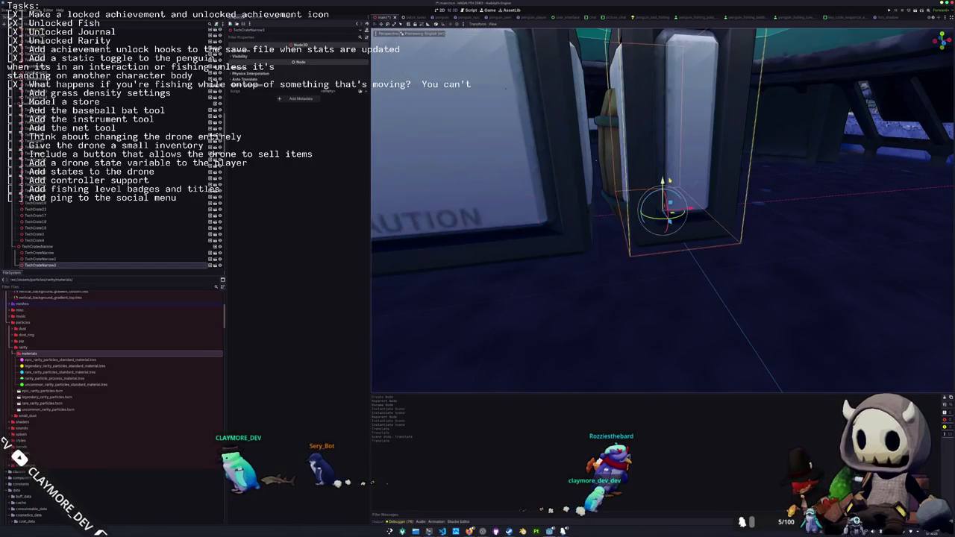
pyautogui.click(609, 149)
pyautogui.press('f')
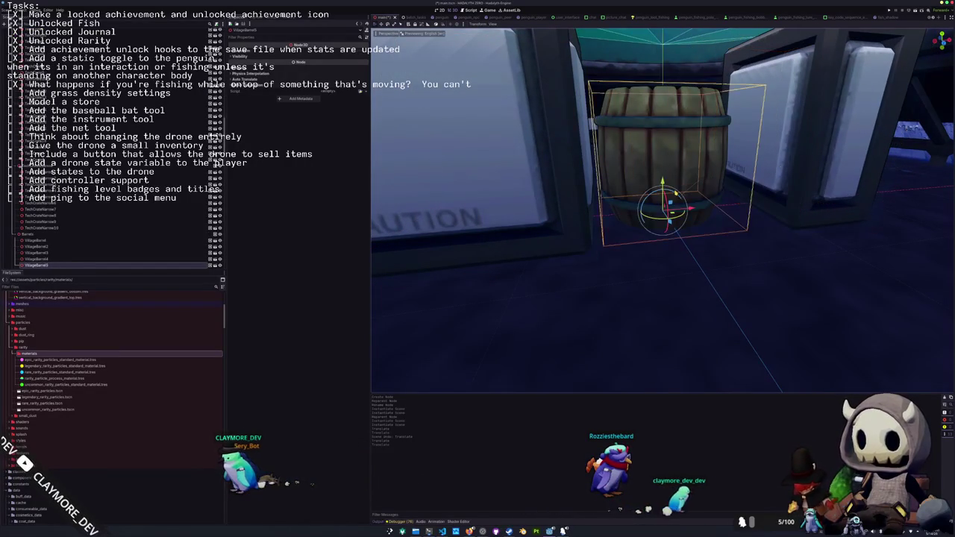
pyautogui.keyDown('shift'); pyautogui.click(801, 182); pyautogui.keyUp('shift')
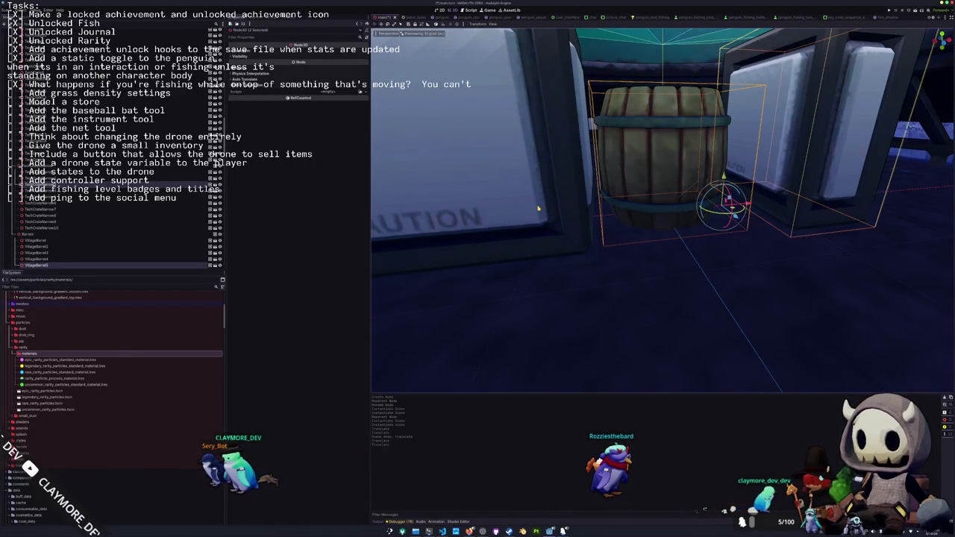
pyautogui.press('f')
pyautogui.press('g')
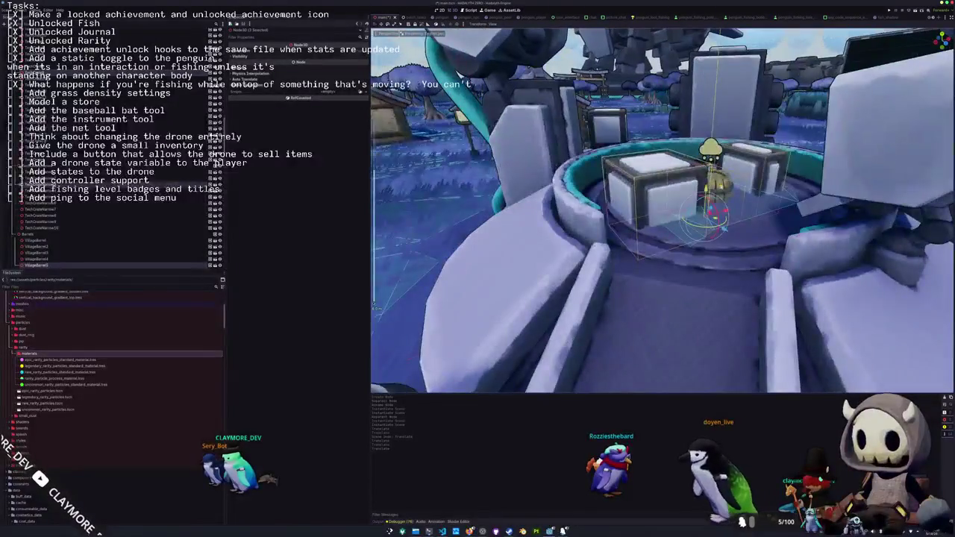
# Raise the barrel and crates along the Y axis above the platform
pyautogui.press('g')
pyautogui.press('y')
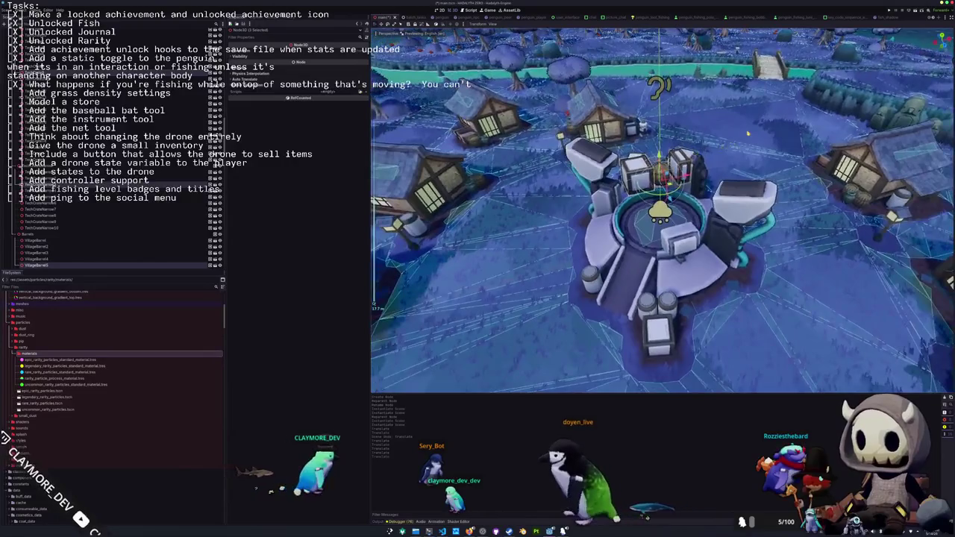
pyautogui.click(748, 133)
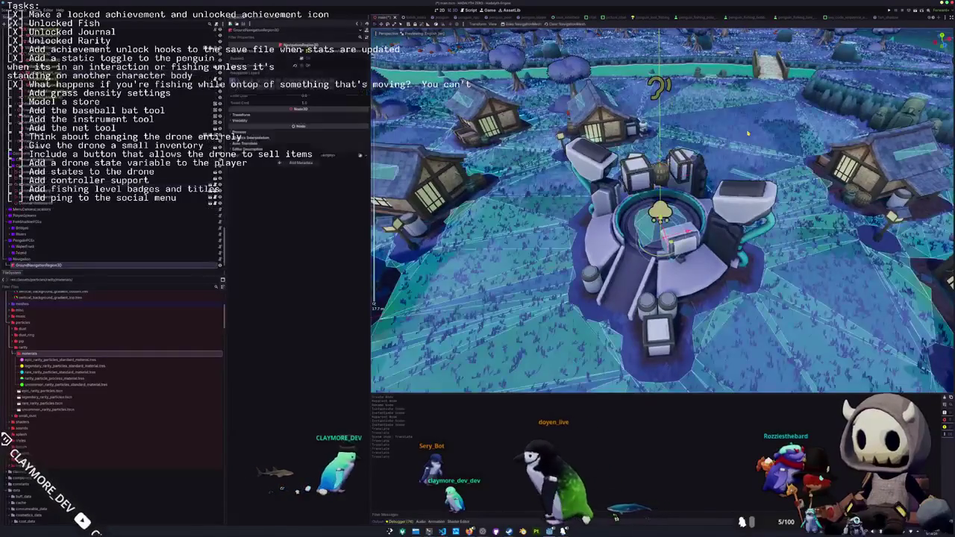
# In top view, move the small box off the platform toward the nearby house
pyautogui.click(683, 166)
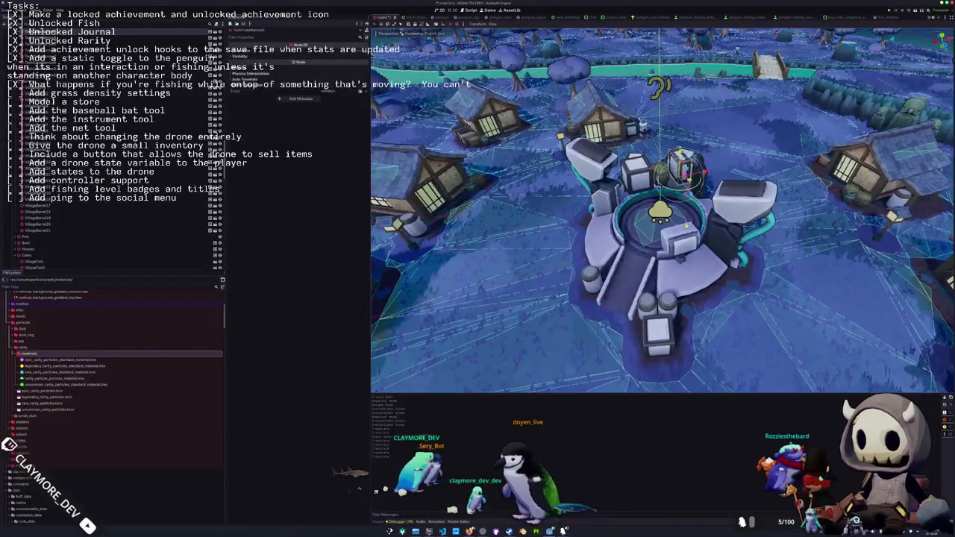
pyautogui.press('KP_7')
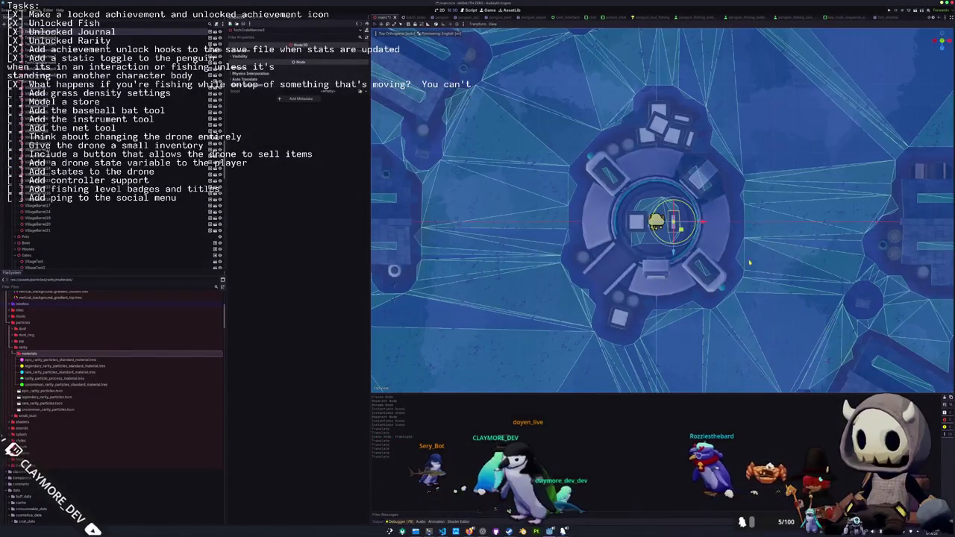
pyautogui.moveTo(564, 228)
pyautogui.mouseDown()
pyautogui.moveTo(799, 300)
pyautogui.moveTo(754, 273)
pyautogui.moveTo(743, 252)
pyautogui.mouseUp()
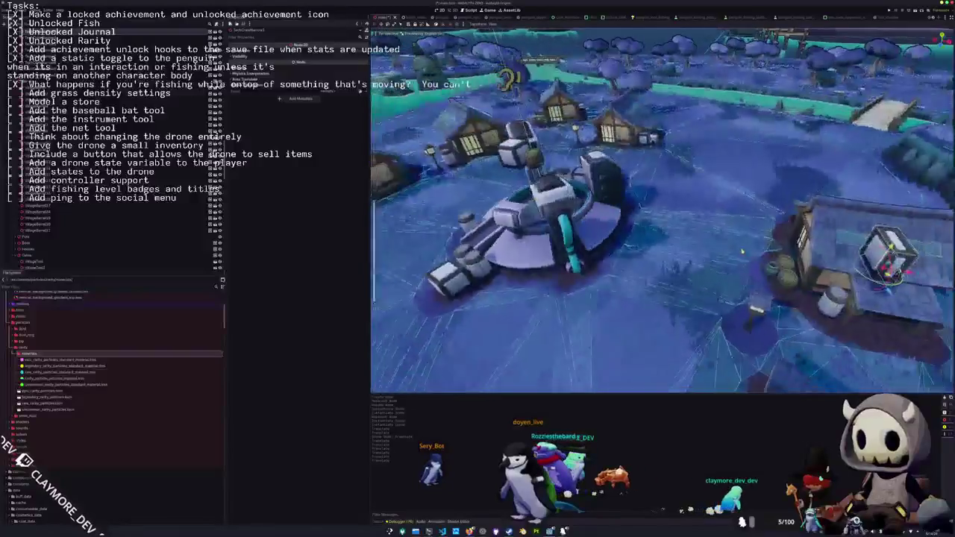
pyautogui.scroll(-3, 743, 252)
pyautogui.moveTo(475, 163)
pyautogui.mouseDown()
pyautogui.moveTo(471, 202)
pyautogui.moveTo(567, 238)
pyautogui.moveTo(374, 305)
pyautogui.moveTo(365, 298)
pyautogui.mouseUp()
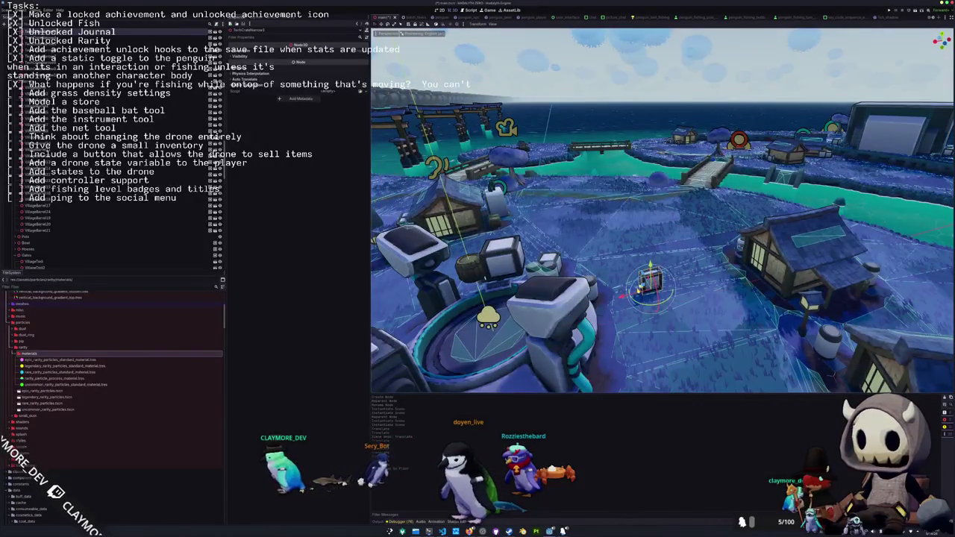
# Frame the selected box and shift it to the right along X
pyautogui.press('f')
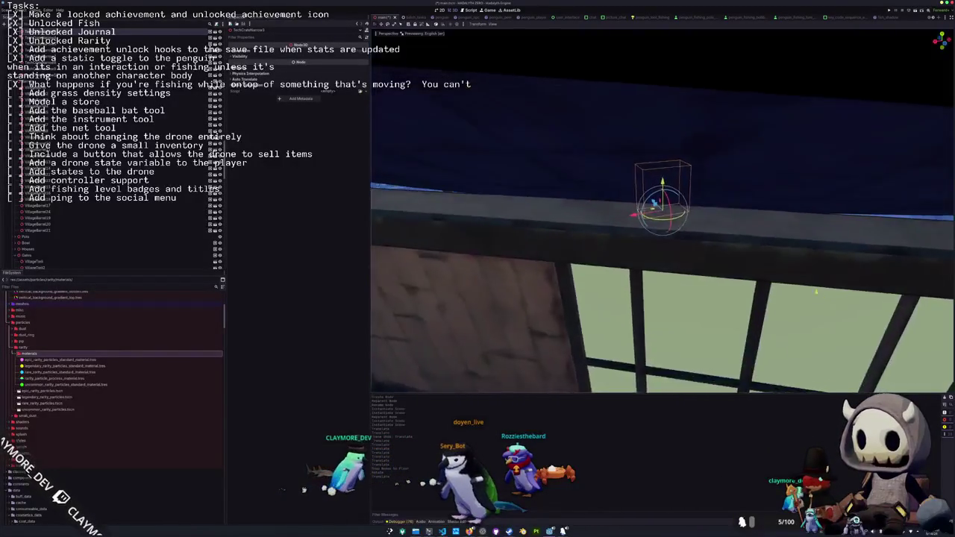
pyautogui.moveTo(700, 302)
pyautogui.mouseDown()
pyautogui.moveTo(692, 224)
pyautogui.moveTo(716, 211)
pyautogui.moveTo(727, 215)
pyautogui.mouseUp()
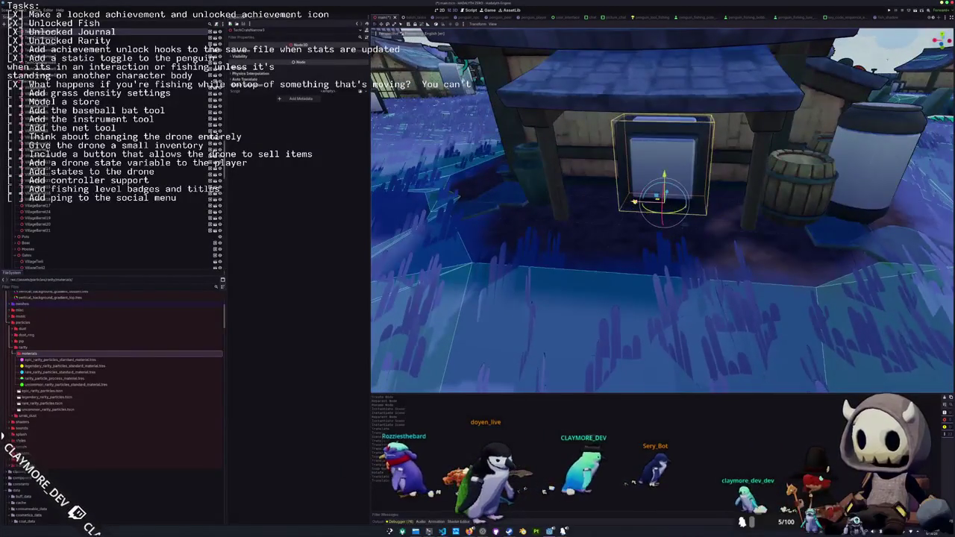
pyautogui.moveTo(663, 196)
pyautogui.mouseDown()
pyautogui.moveTo(682, 197)
pyautogui.moveTo(571, 228)
pyautogui.mouseUp()
pyautogui.scroll(-10, 571, 228)
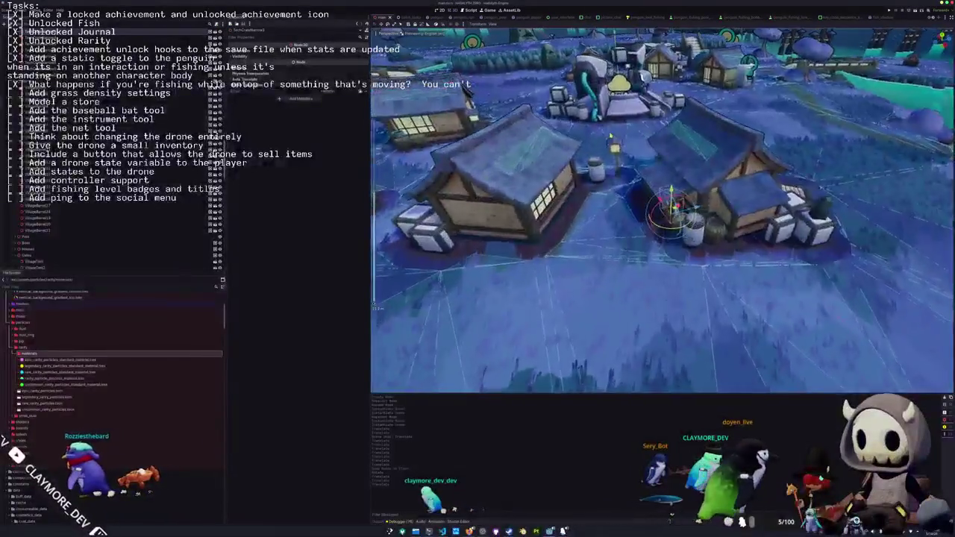
pyautogui.scroll(-5, 571, 227)
# Select the object beside the central shrine and zoom in close on it
pyautogui.click(600, 153)
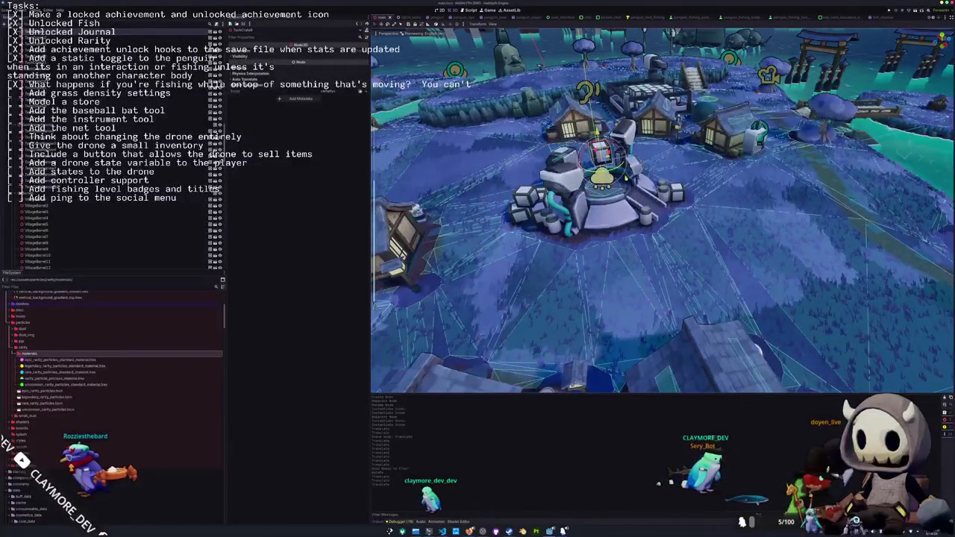
pyautogui.press('f')
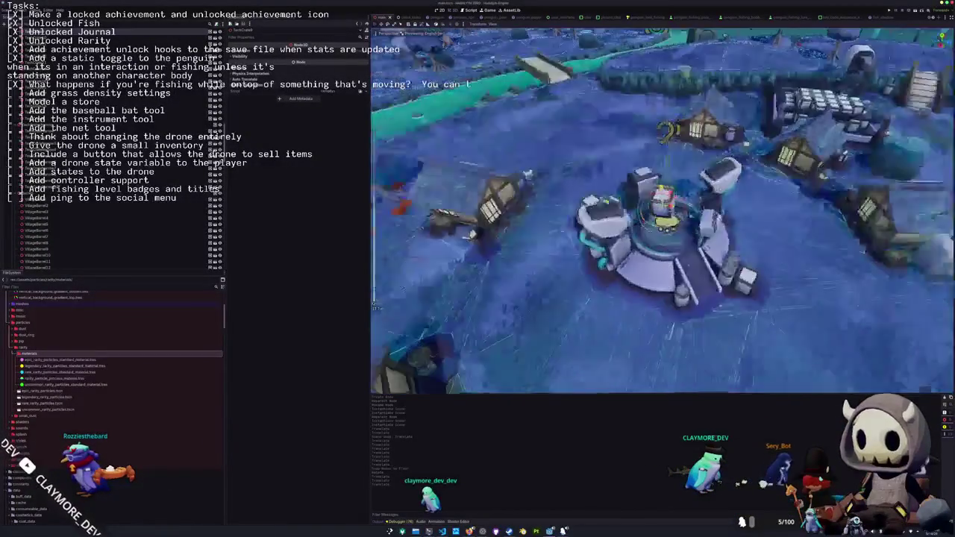
pyautogui.scroll(3, 663, 209)
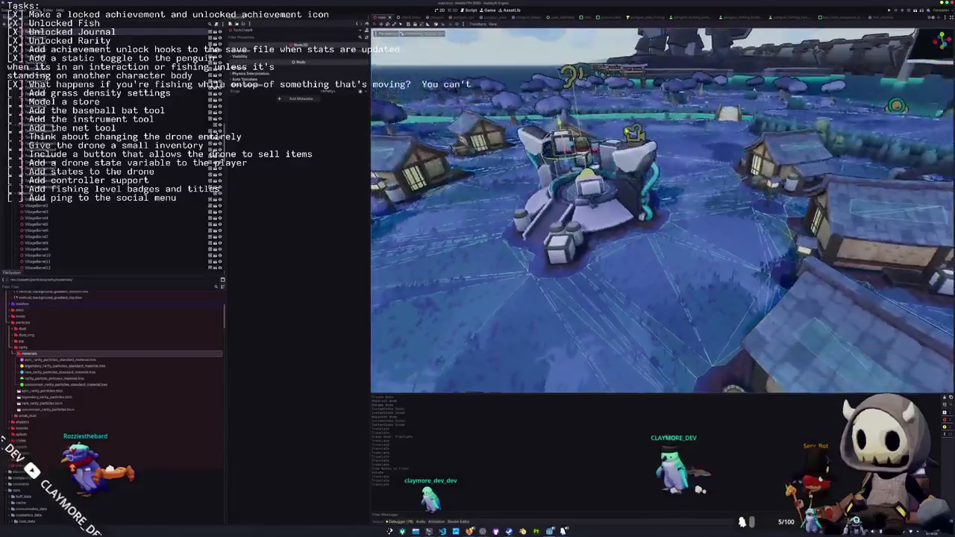
pyautogui.scroll(-8, 663, 209)
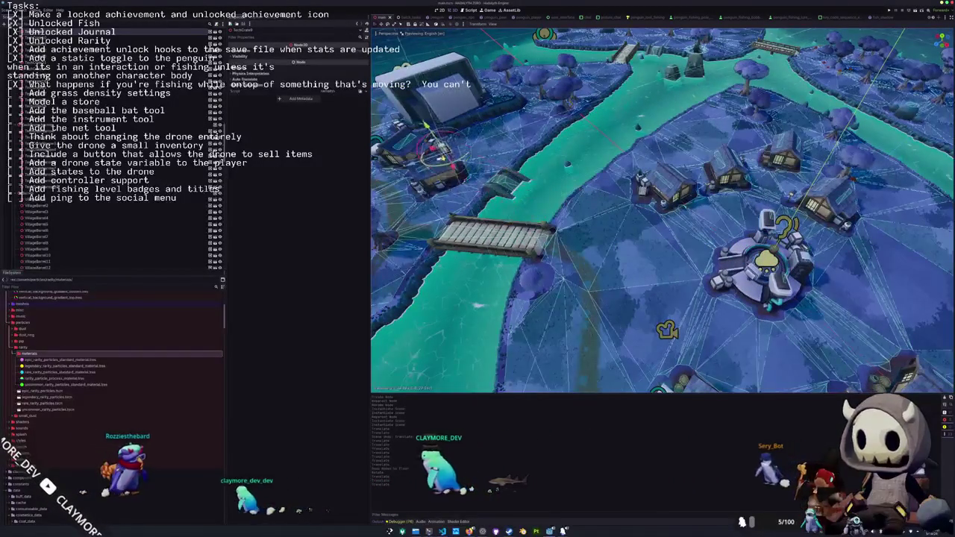
pyautogui.scroll(5, 663, 209)
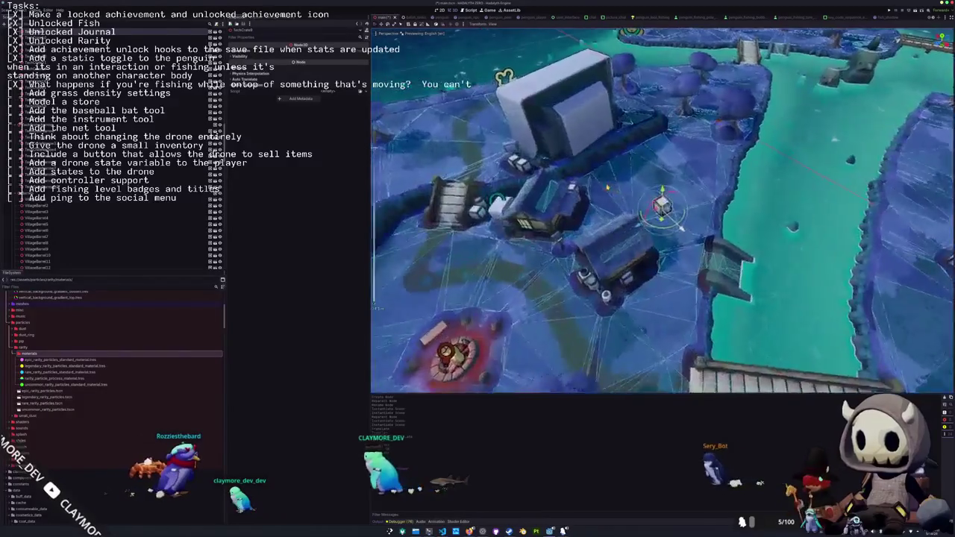
pyautogui.scroll(3, 663, 209)
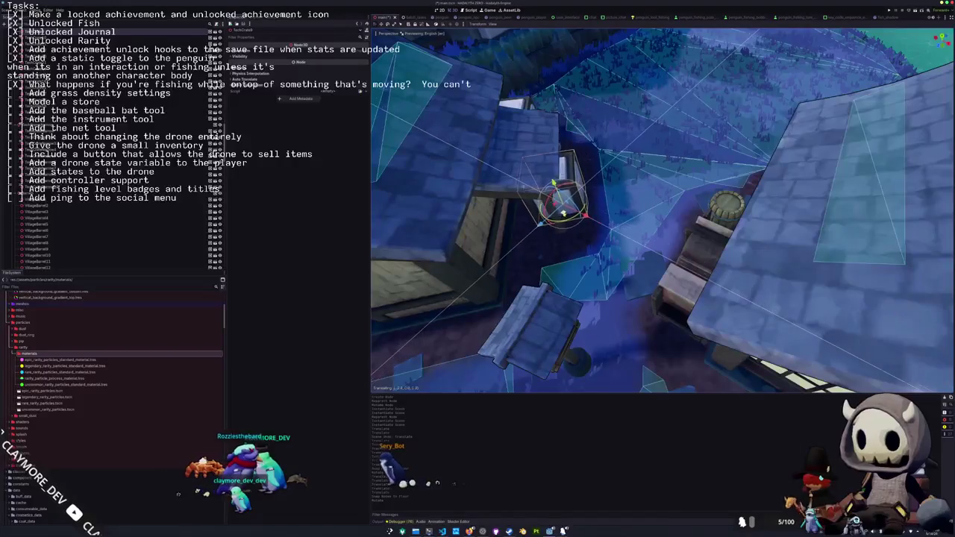
pyautogui.press('w')
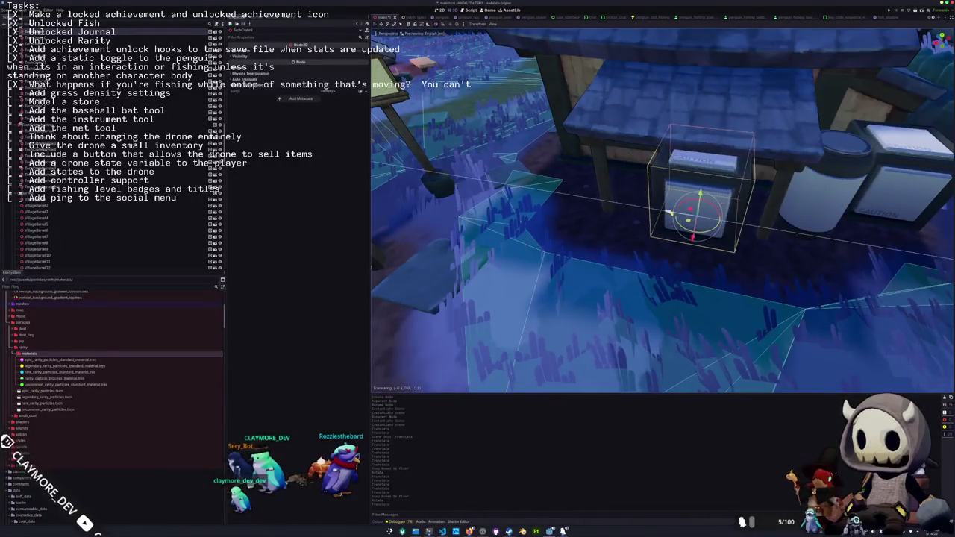
pyautogui.press('w')
# Step through the VillageBarrel nodes, framing each, then look straight down on the drone pad
pyautogui.press('Down')
pyautogui.press('f')
pyautogui.press('s')
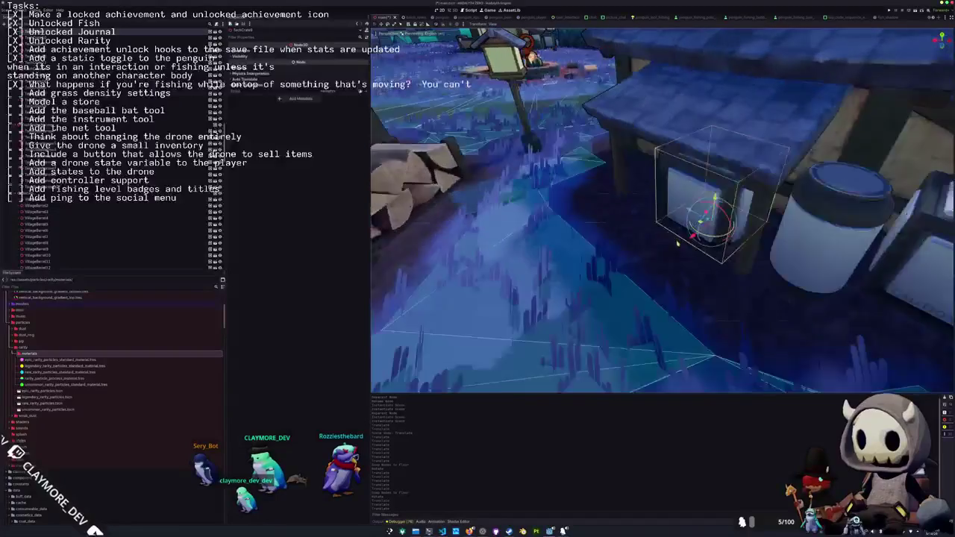
pyautogui.press('a')
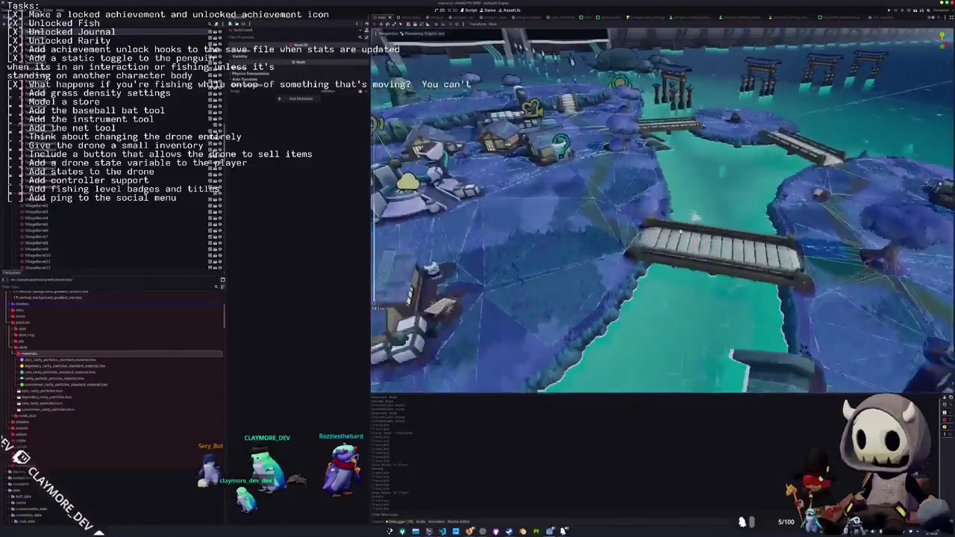
pyautogui.press('Down')
pyautogui.press('f')
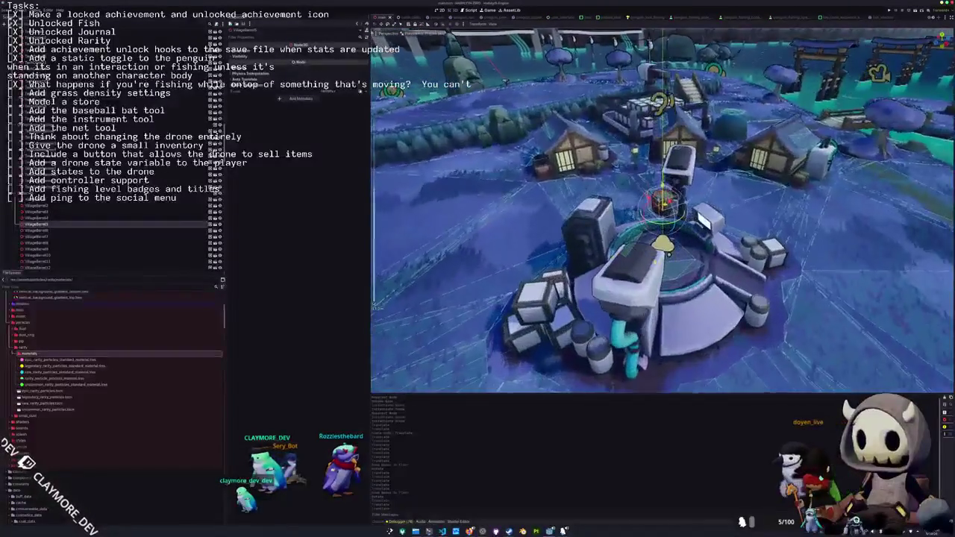
pyautogui.press('KP_7')
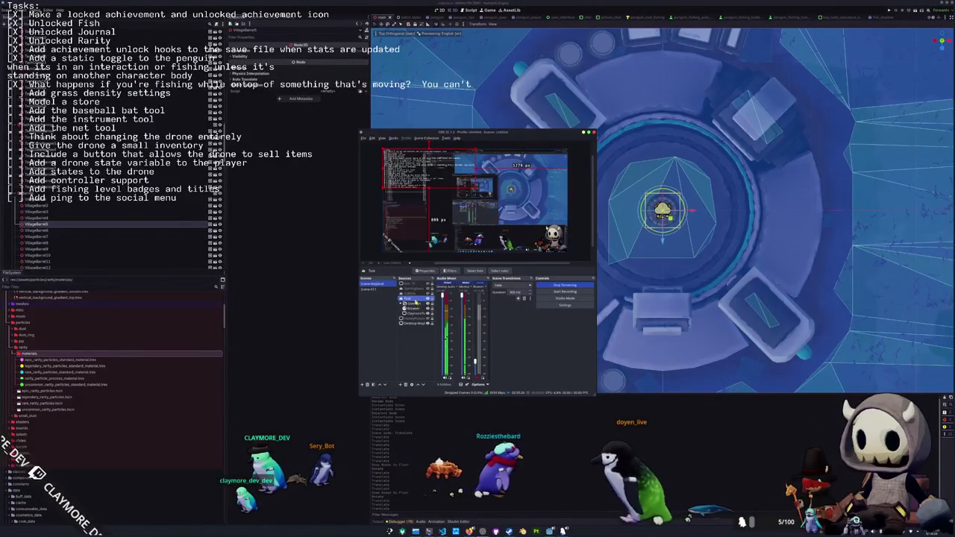
# Delete the completed task lines from the task-list text source's properties
pyautogui.click(429, 271)
pyautogui.scroll(-1, 388, 301)
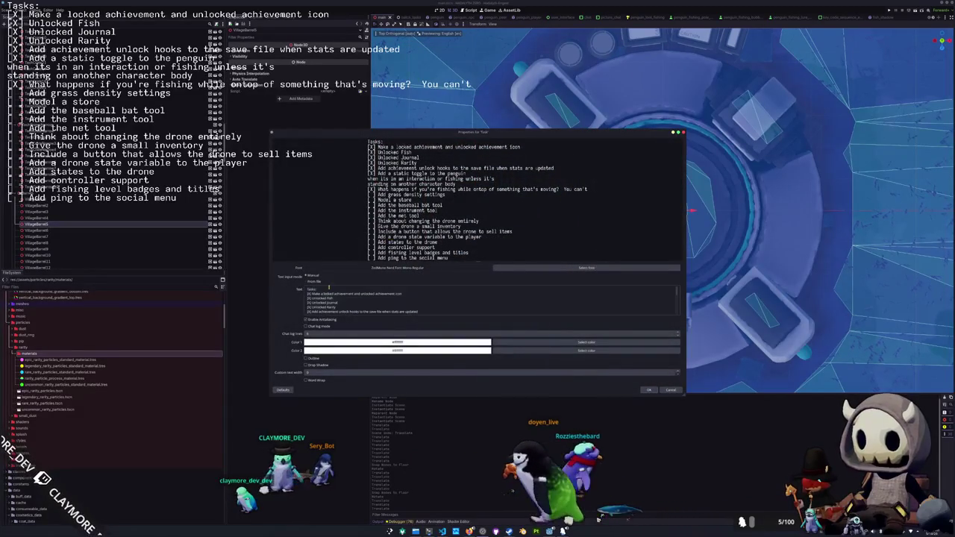
pyautogui.moveTo(389, 301); pyautogui.dragTo(319, 288)
pyautogui.press('Delete')
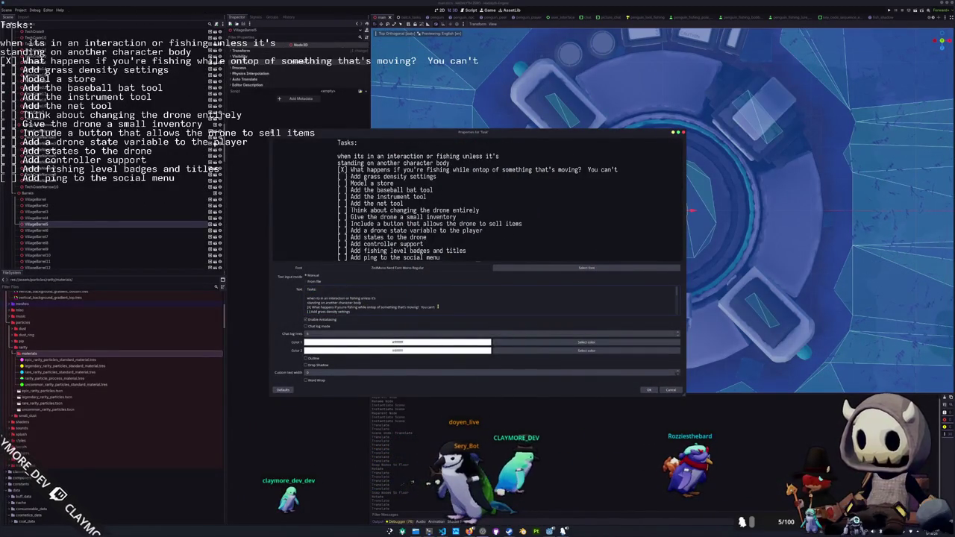
pyautogui.press('Delete')
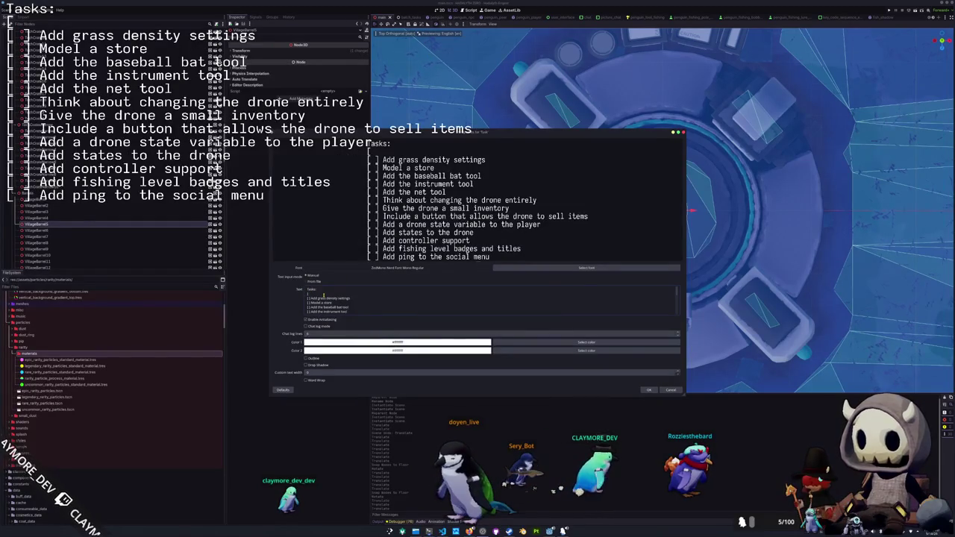
# Enter the new first task 'Add all of walter whites clothing items and beard' and confirm
pyautogui.write('[ ] Add allof walter whites clothing items and beard')
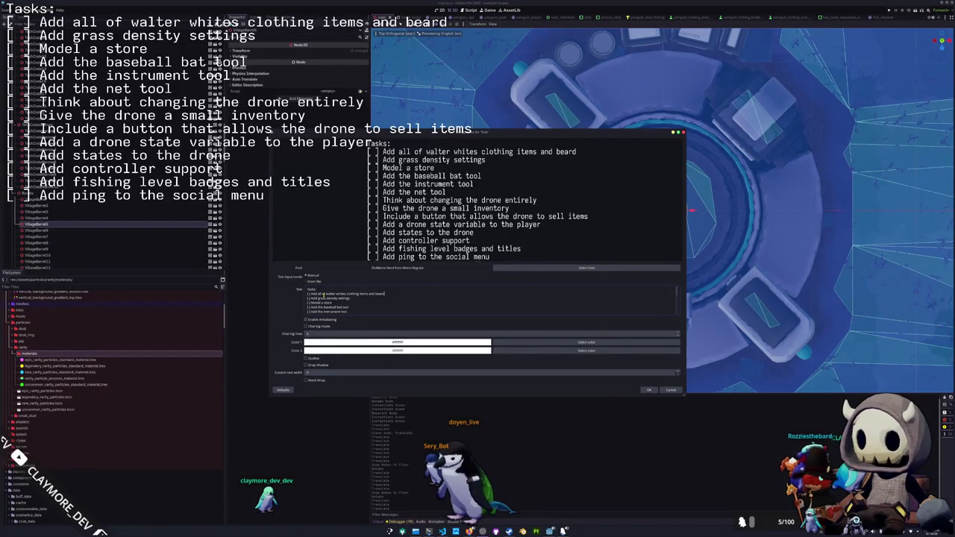
pyautogui.click(650, 391)
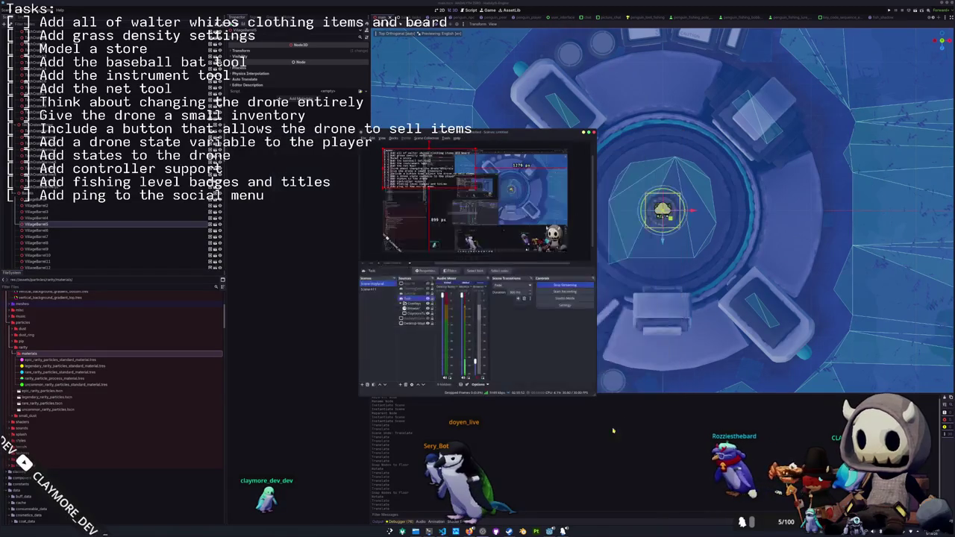
pyautogui.moveTo(671, 263); pyautogui.dragTo(620, 224)
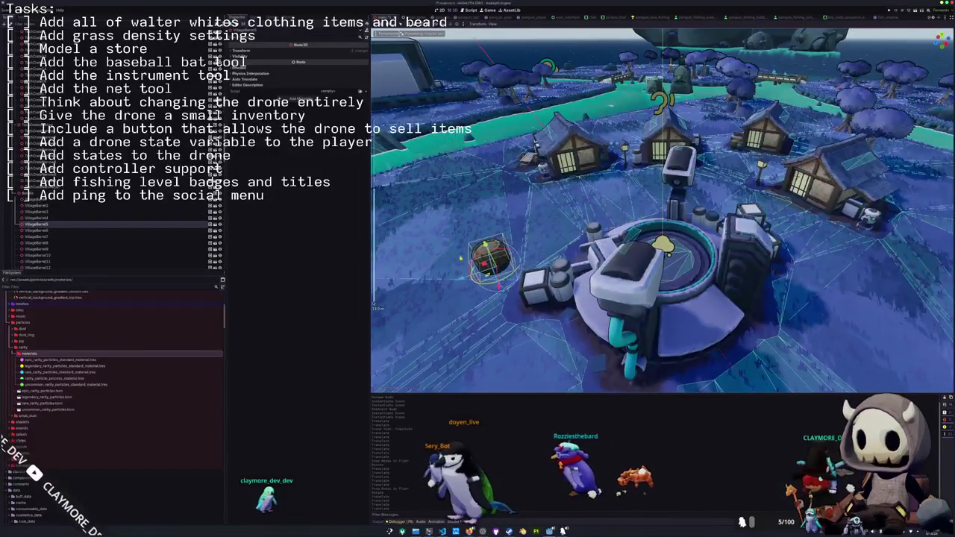
# Drag the village barrel from the drone pad to sit beside the nearby house, then check its placement
pyautogui.scroll(-5, 662, 211)
pyautogui.moveTo(638, 235); pyautogui.dragTo(515, 185)
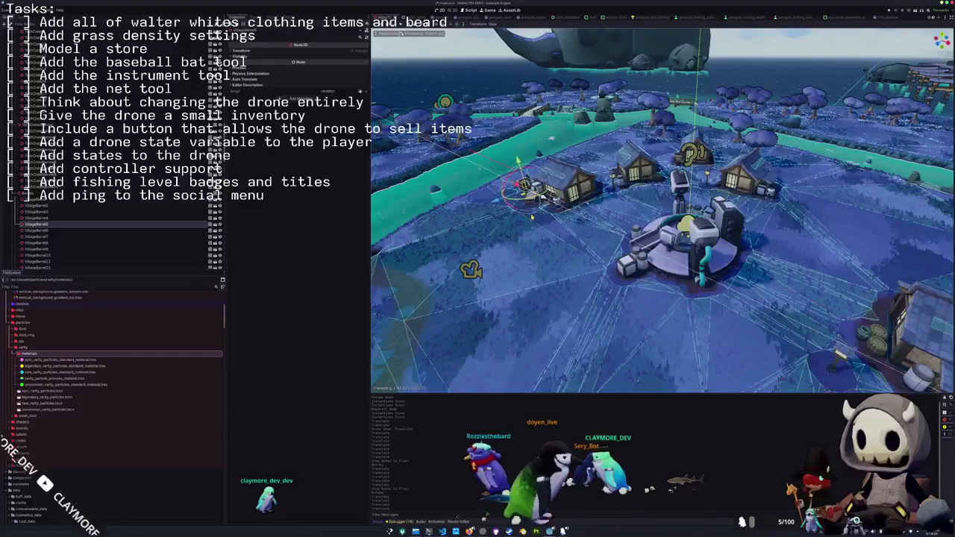
pyautogui.scroll(-3, 662, 211)
pyautogui.scroll(5, 663, 211)
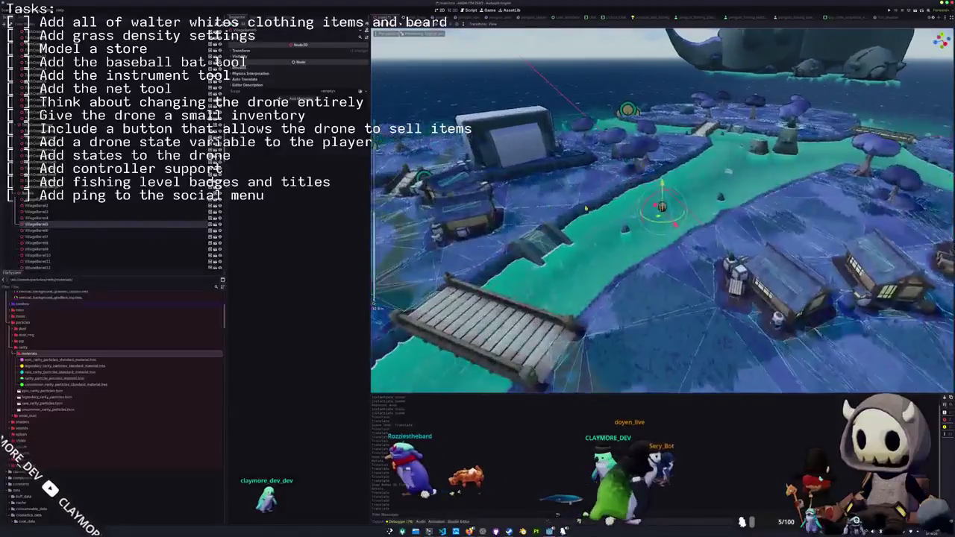
pyautogui.scroll(-3, 663, 211)
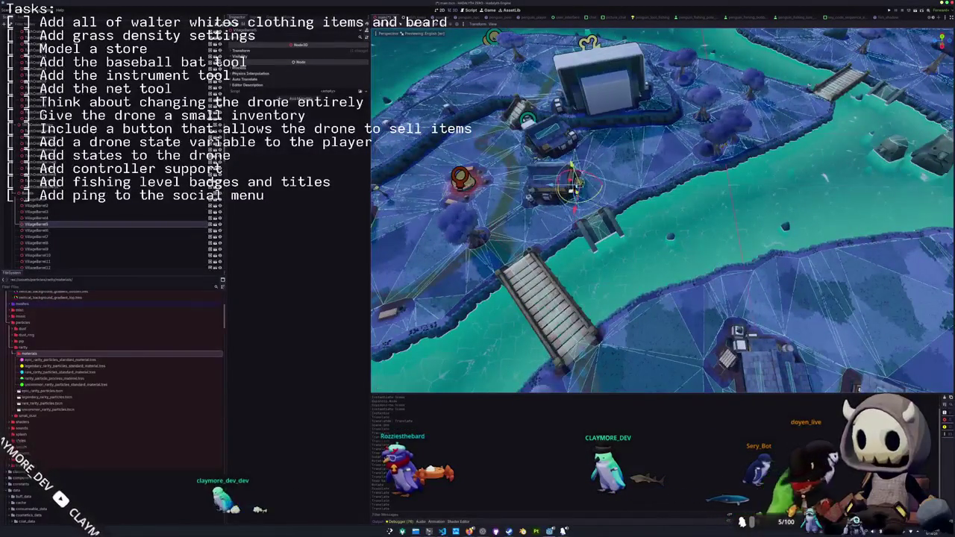
pyautogui.scroll(5, 662, 211)
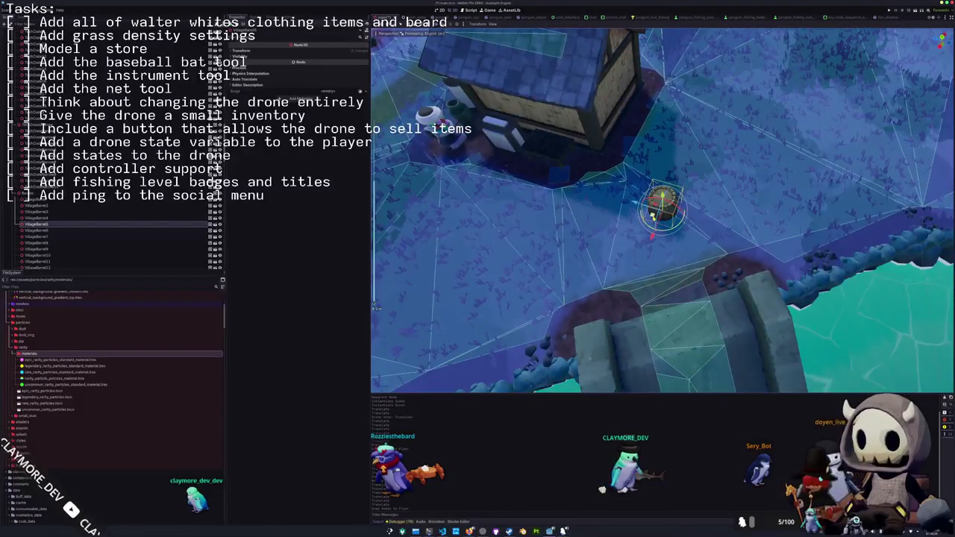
pyautogui.moveTo(523, 156)
pyautogui.mouseDown()
pyautogui.moveTo(601, 156)
pyautogui.moveTo(581, 293)
pyautogui.mouseUp()
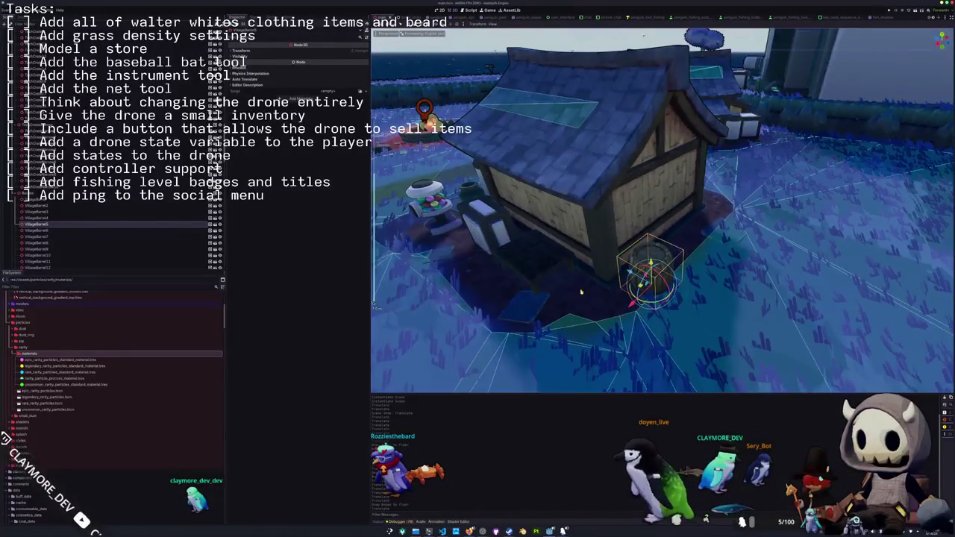
pyautogui.scroll(-6, 580, 292)
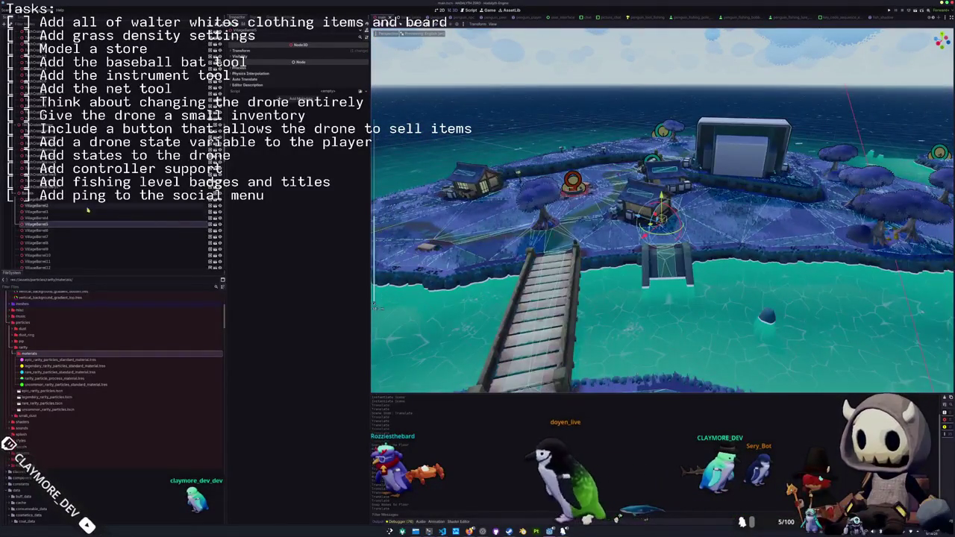
pyautogui.scroll(5, 122, 214)
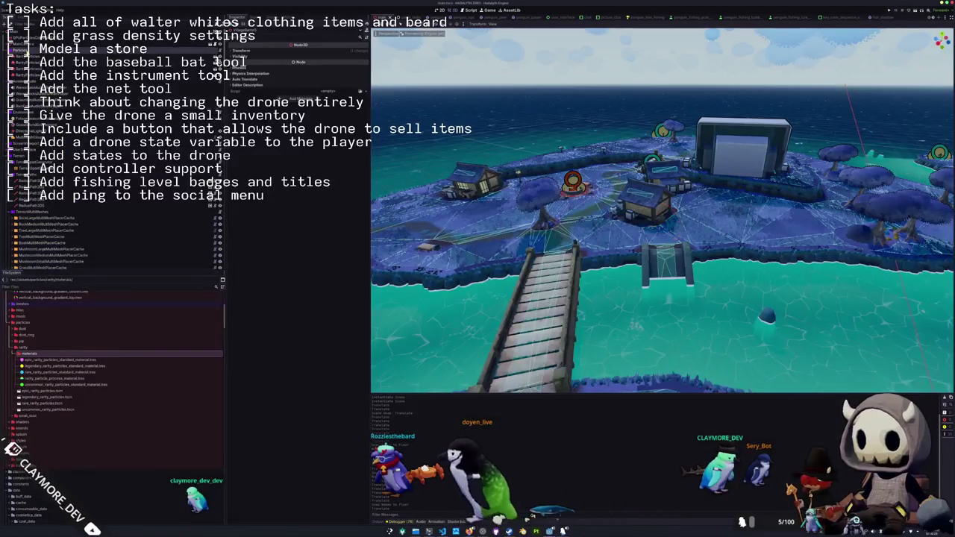
pyautogui.scroll(-6, 43, 204)
pyautogui.click(43, 204)
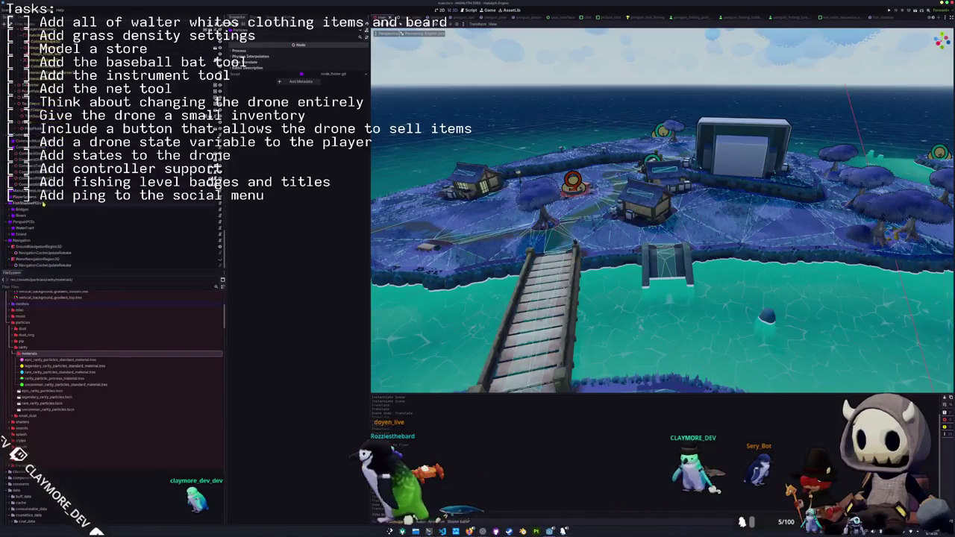
# Rebake the GroundNavigationRegion3D navigation mesh
pyautogui.click(41, 246)
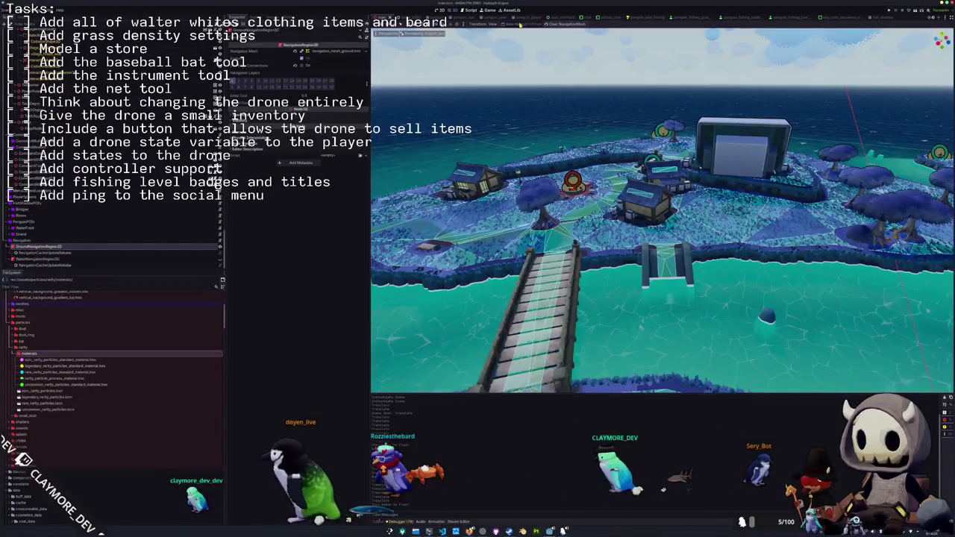
pyautogui.click(522, 24)
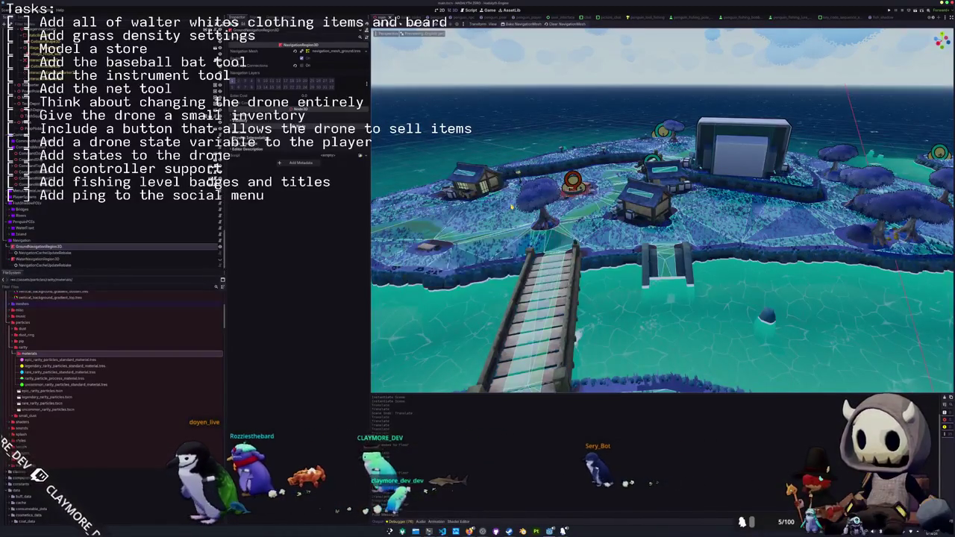
pyautogui.scroll(3, 663, 232)
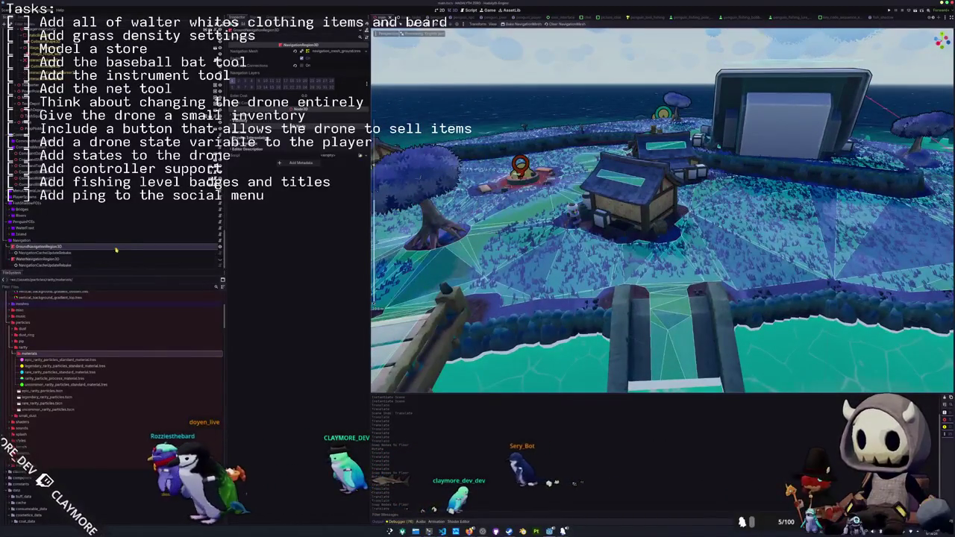
pyautogui.click(338, 51)
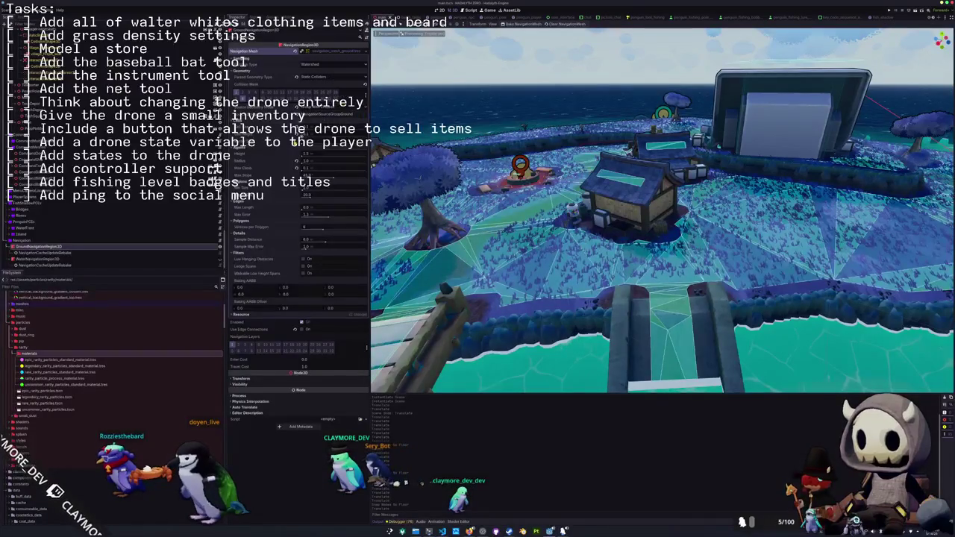
# Rebake the WaterNavigationRegion3D navigation mesh and launch the game with F5
pyautogui.click(46, 259)
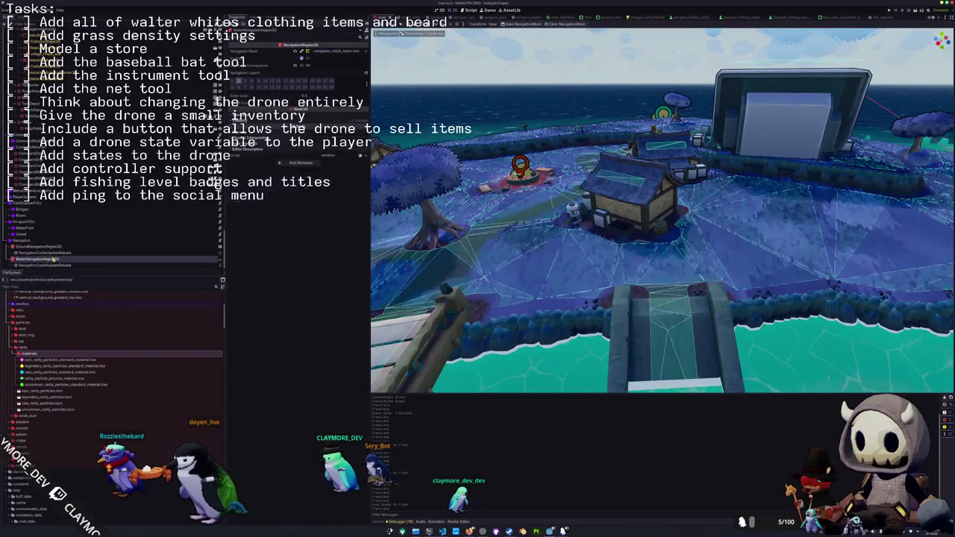
pyautogui.click(513, 24)
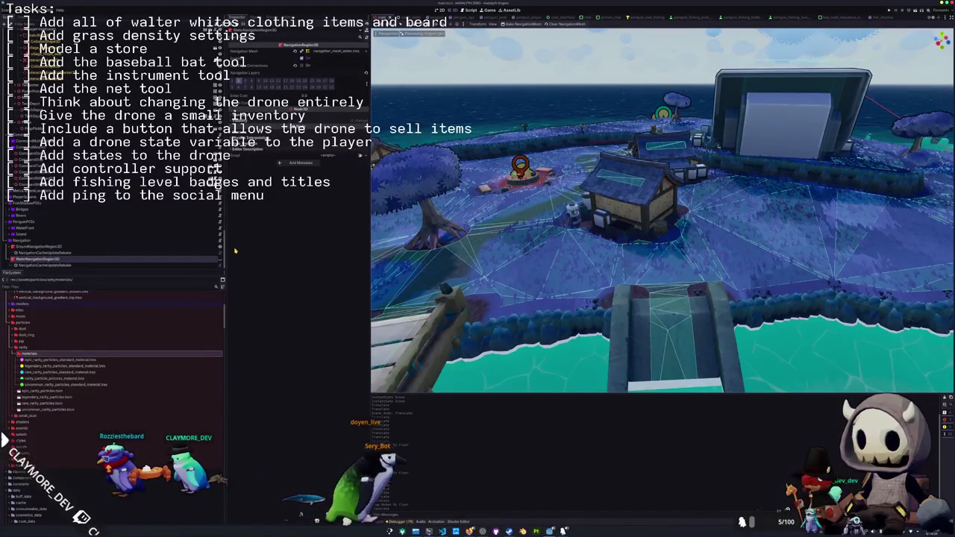
pyautogui.click(366, 52)
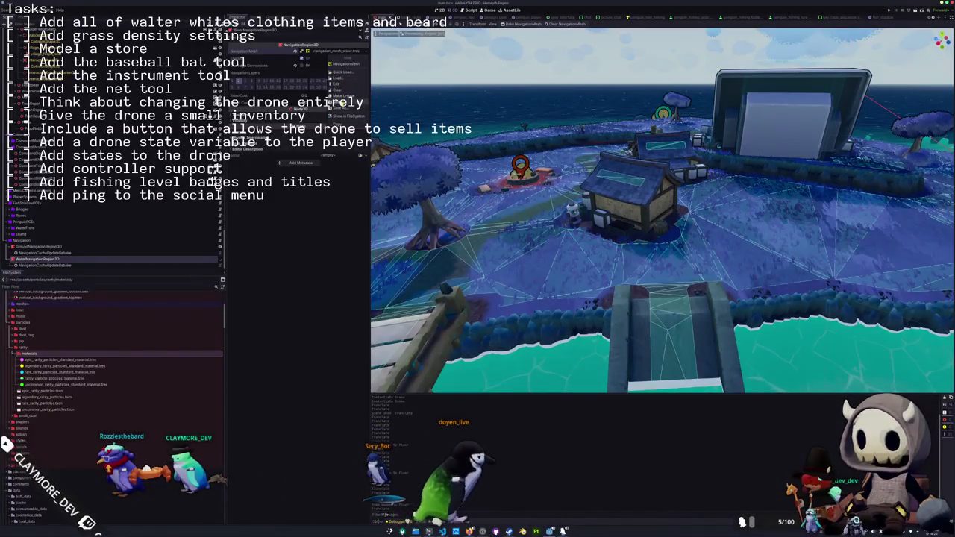
pyautogui.moveTo(663, 209); pyautogui.dragTo(709, 212)
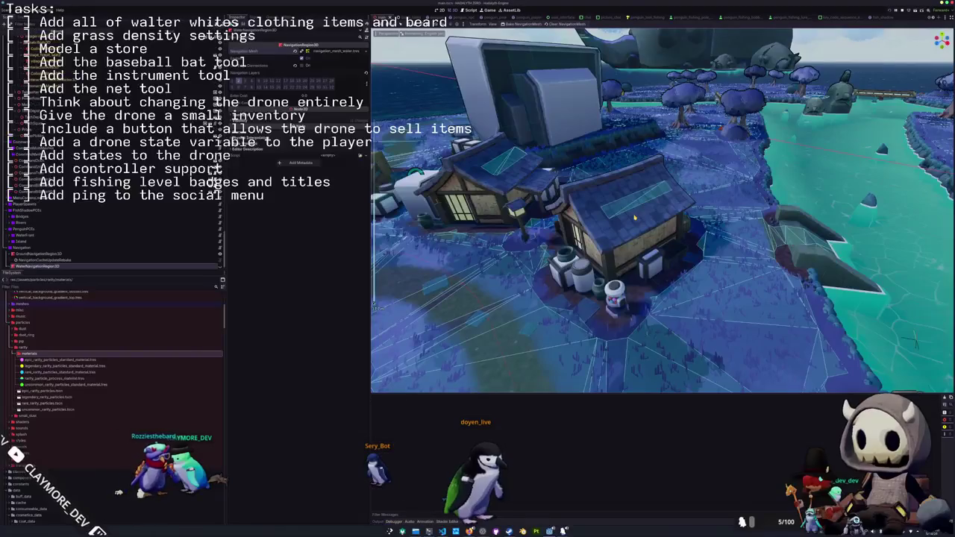
pyautogui.press('F5')
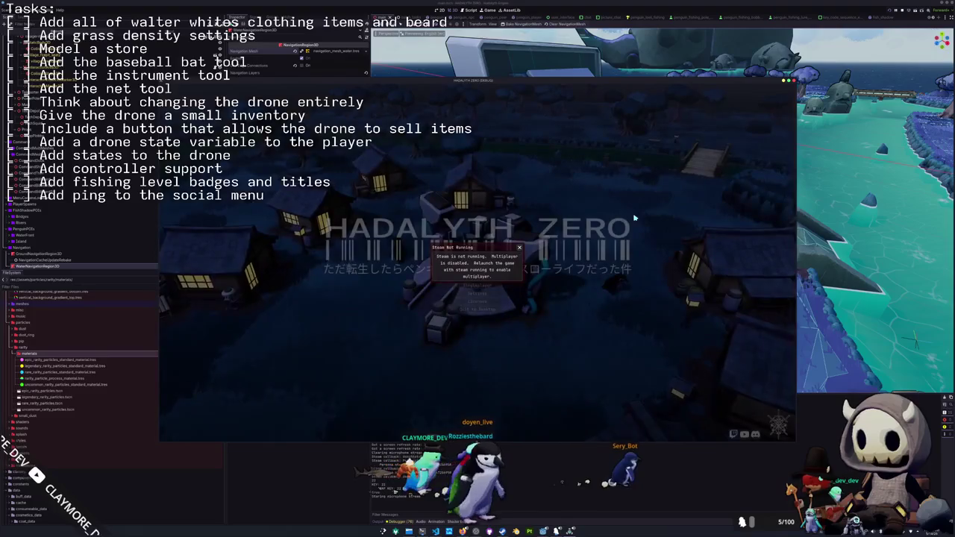
# Dismiss the Steam warning, walk the player onto the central platform, and stop the game
pyautogui.click(489, 285)
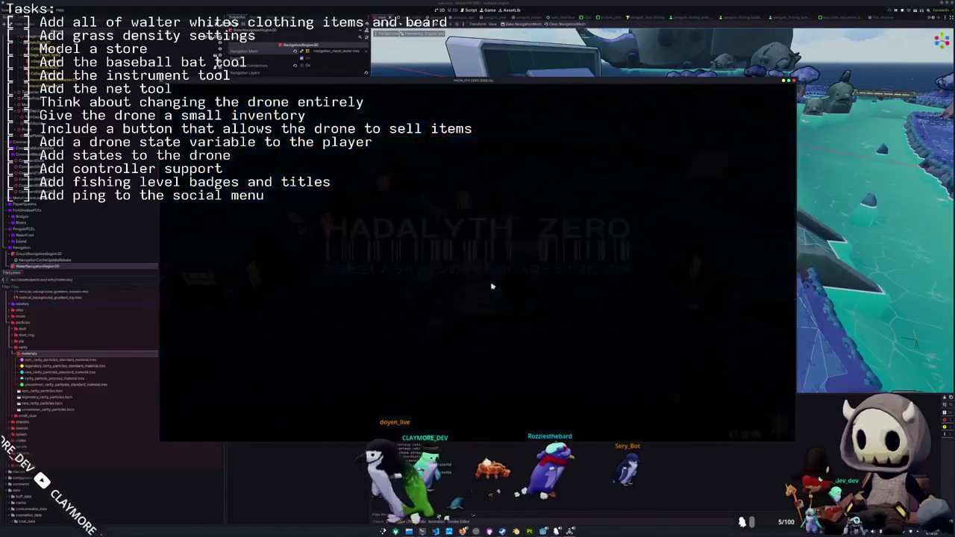
pyautogui.press('w')
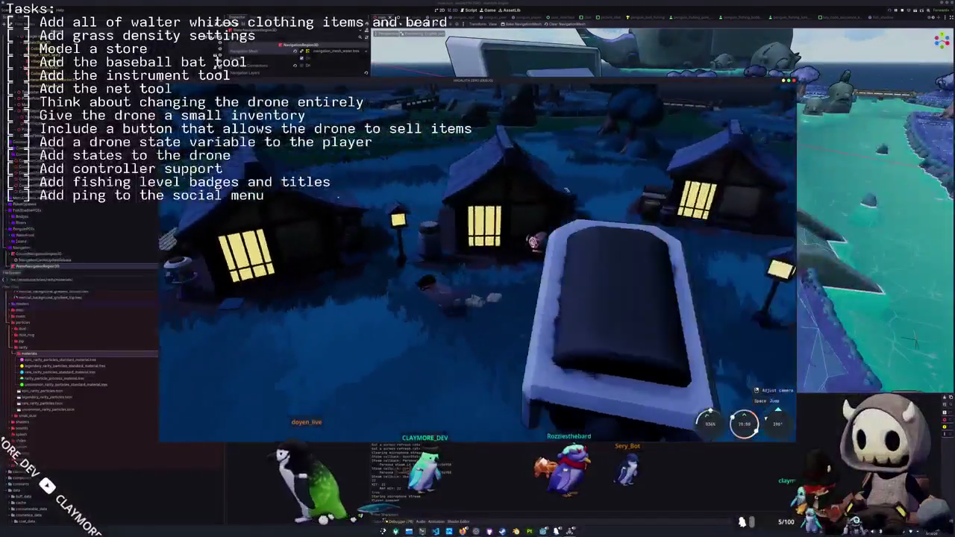
pyautogui.press('w')
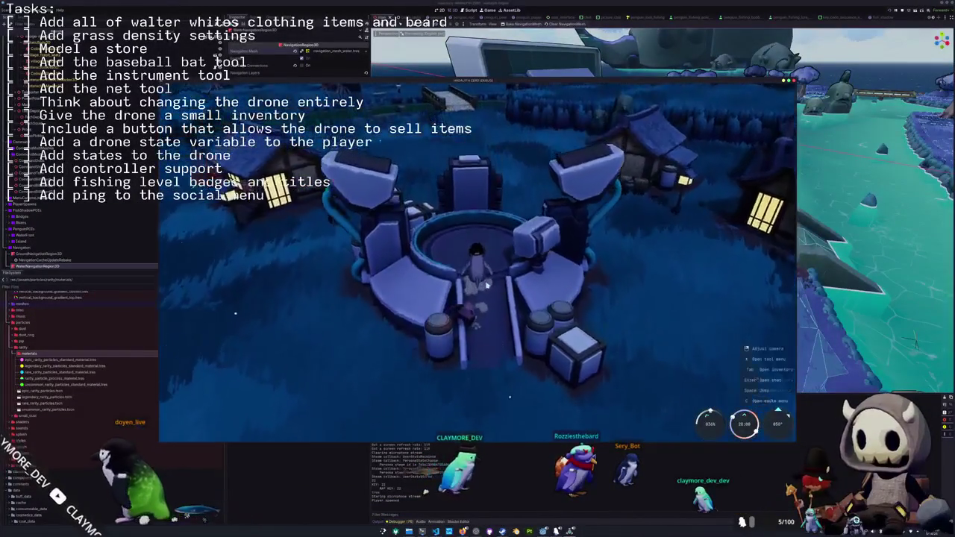
pyautogui.press('F8')
# Select the drone station's GPUParticles3D node and focus the 3D view on it
pyautogui.scroll(-10, 112, 186)
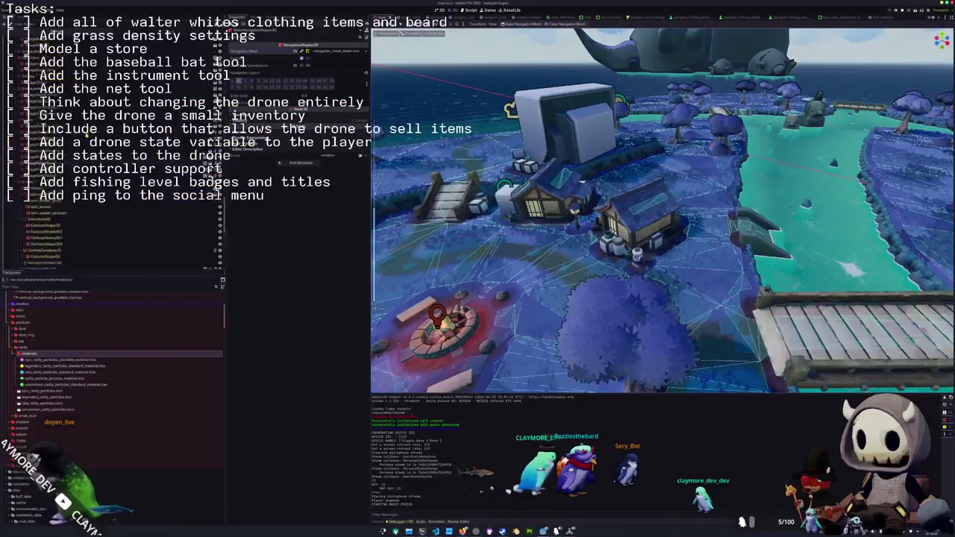
pyautogui.scroll(-5, 112, 187)
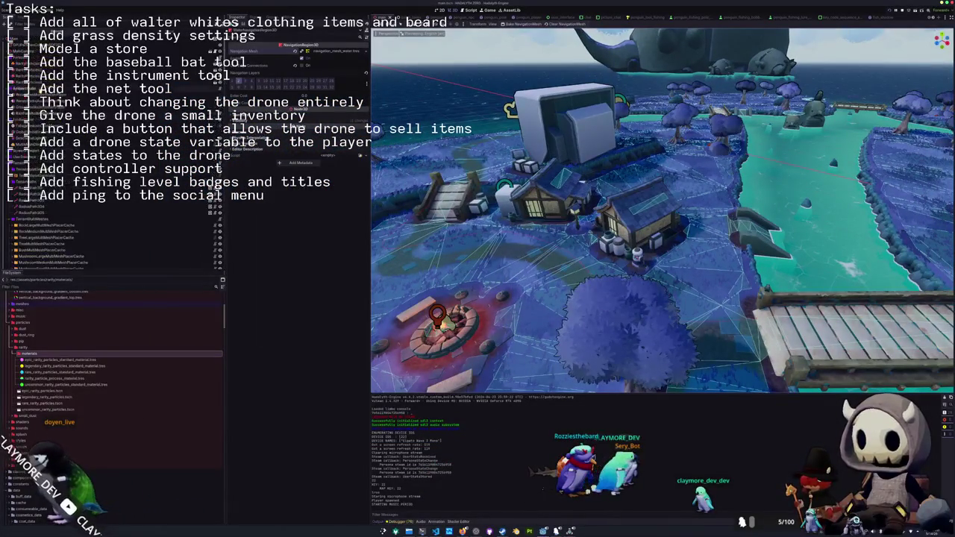
pyautogui.click(35, 66)
pyautogui.press('f')
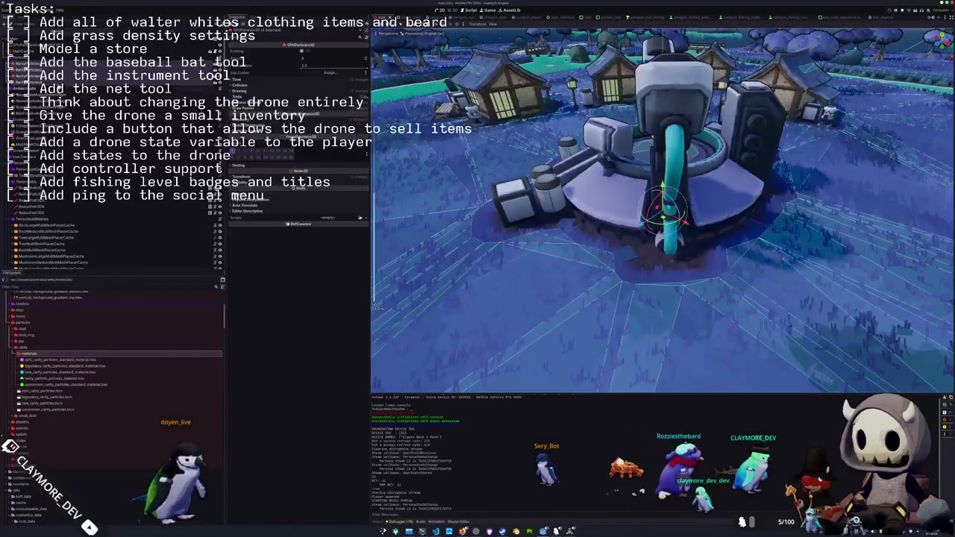
pyautogui.click(54, 63)
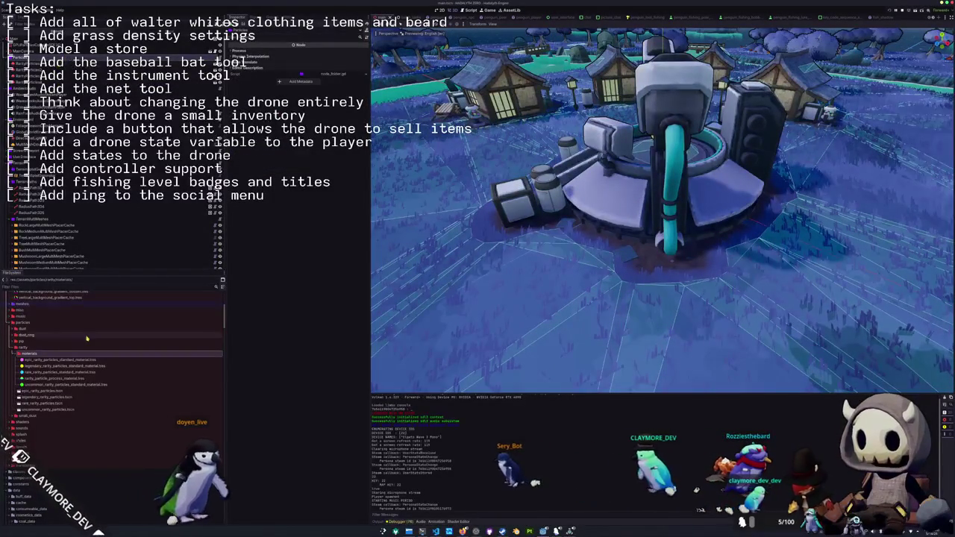
# Create a queue_free_parent_on_ready folder inside the component folder
pyautogui.click(22, 324)
pyautogui.scroll(5, 23, 324)
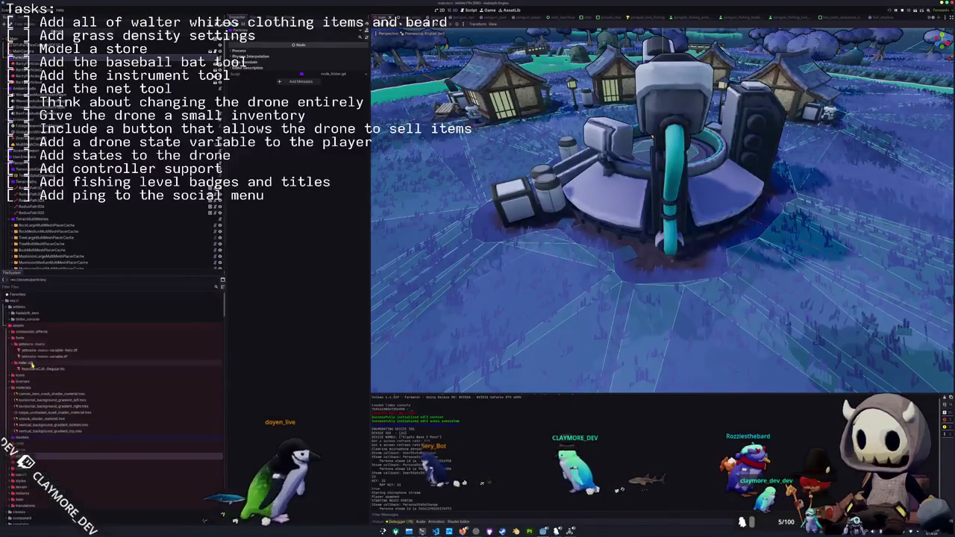
pyautogui.click(21, 325)
pyautogui.doubleClick(26, 339)
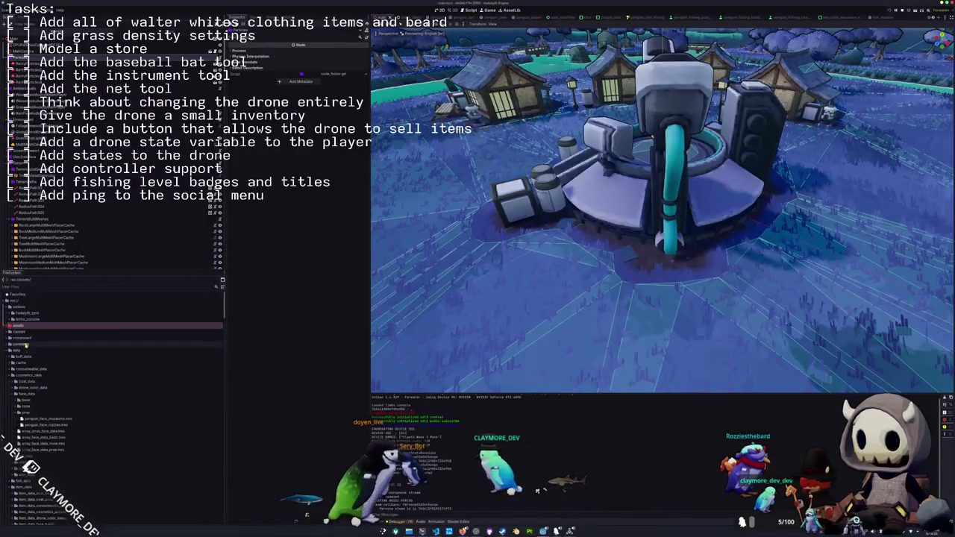
pyautogui.rightClick(28, 340)
pyautogui.moveTo(51, 342)
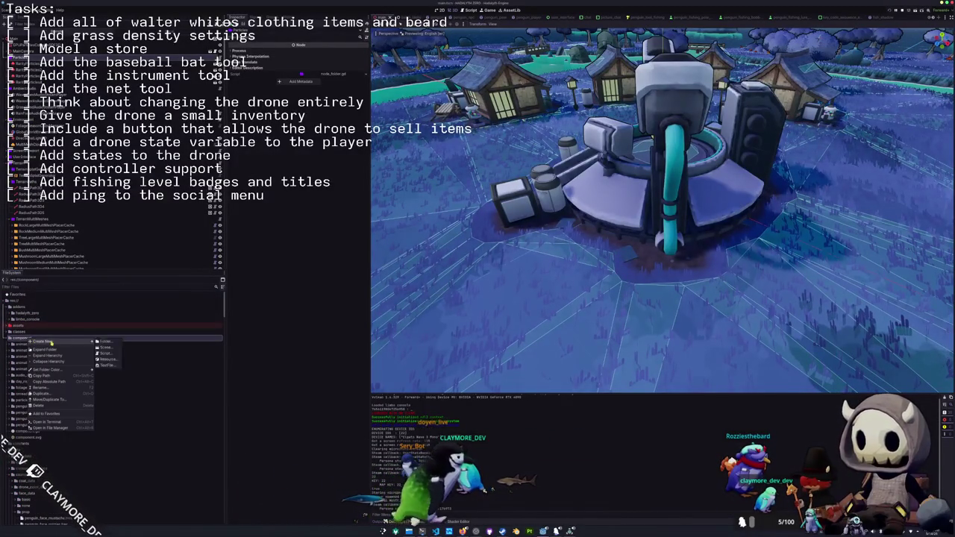
pyautogui.click(105, 342)
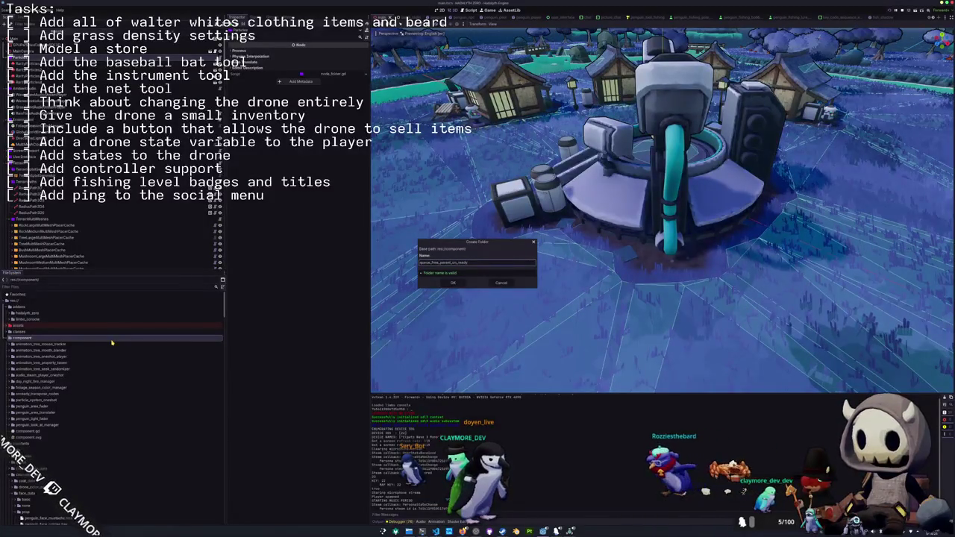
pyautogui.write('queue_free_parent_on_ready')
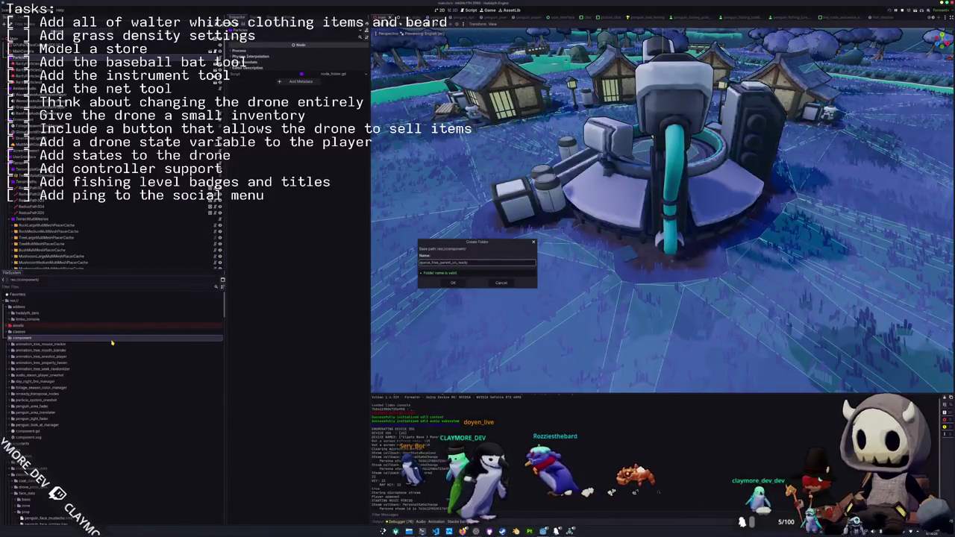
pyautogui.press('Return')
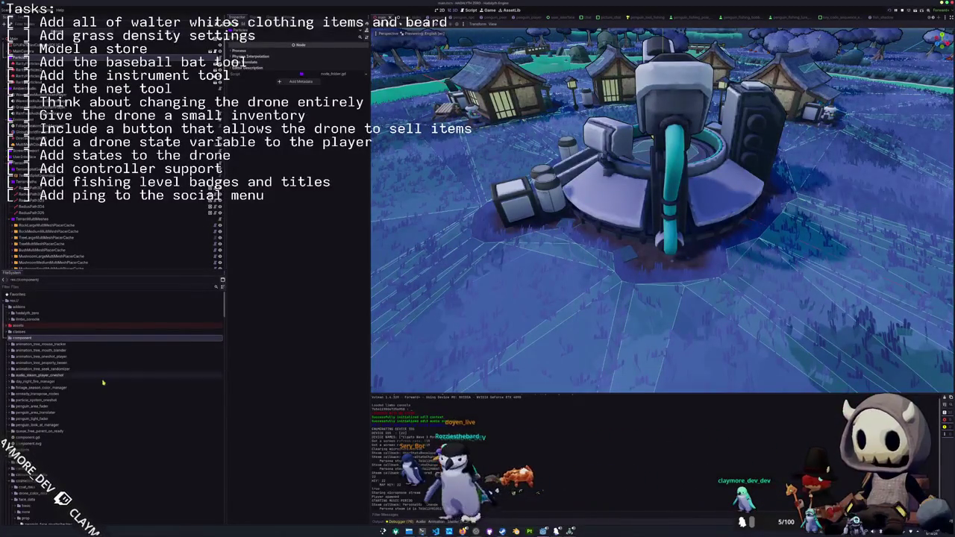
# Create queue_free_parent_on_ready.gd in that folder, inheriting NodeComponent
pyautogui.click(43, 431)
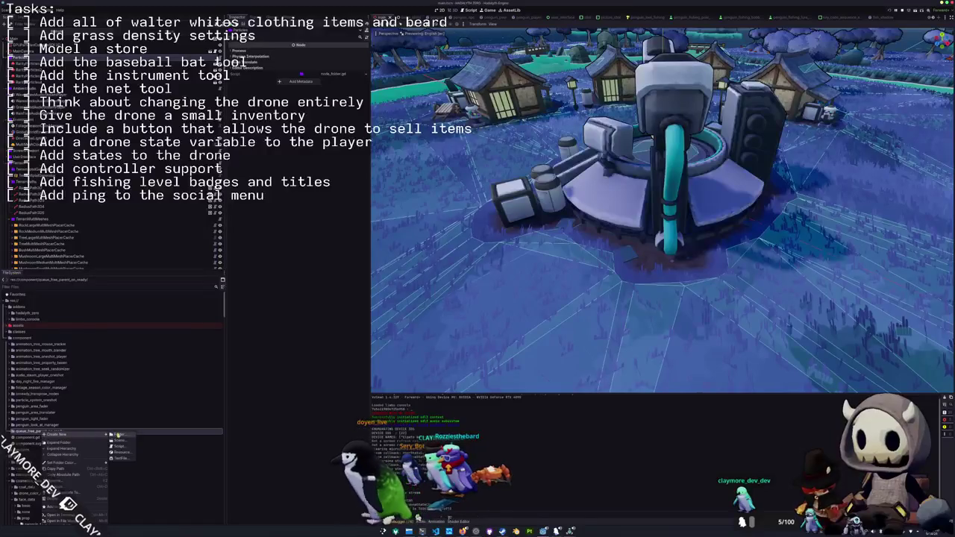
pyautogui.click(122, 444)
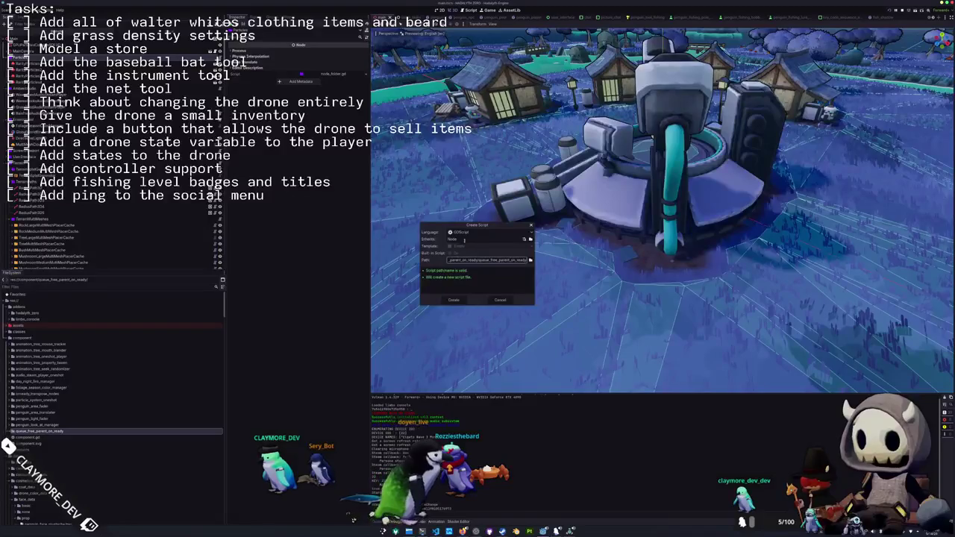
pyautogui.write('Component')
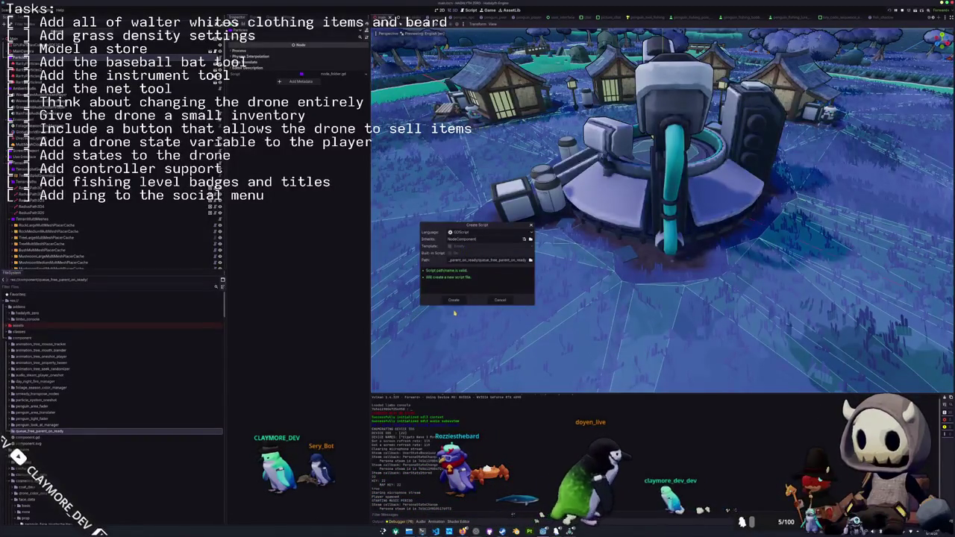
pyautogui.click(454, 300)
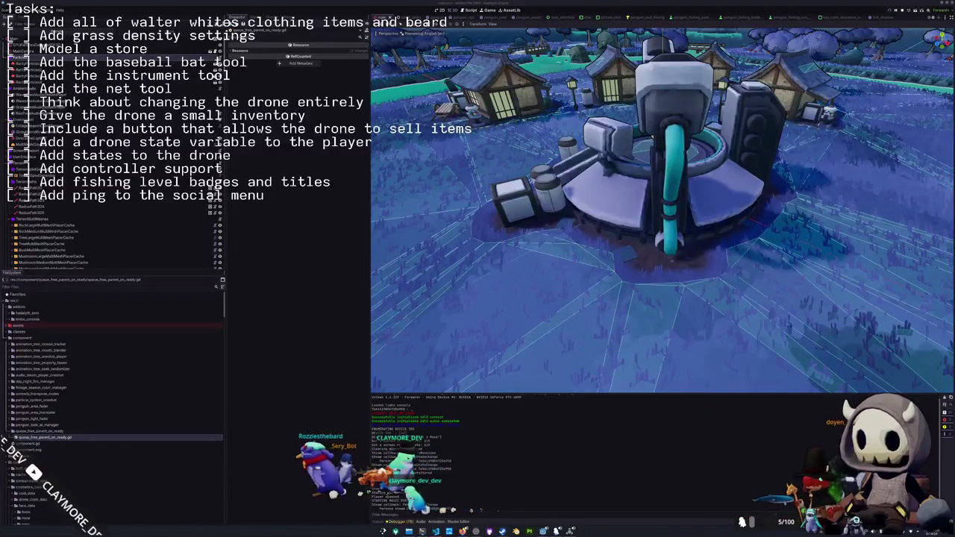
pyautogui.hotkey('alt', 'Tab')
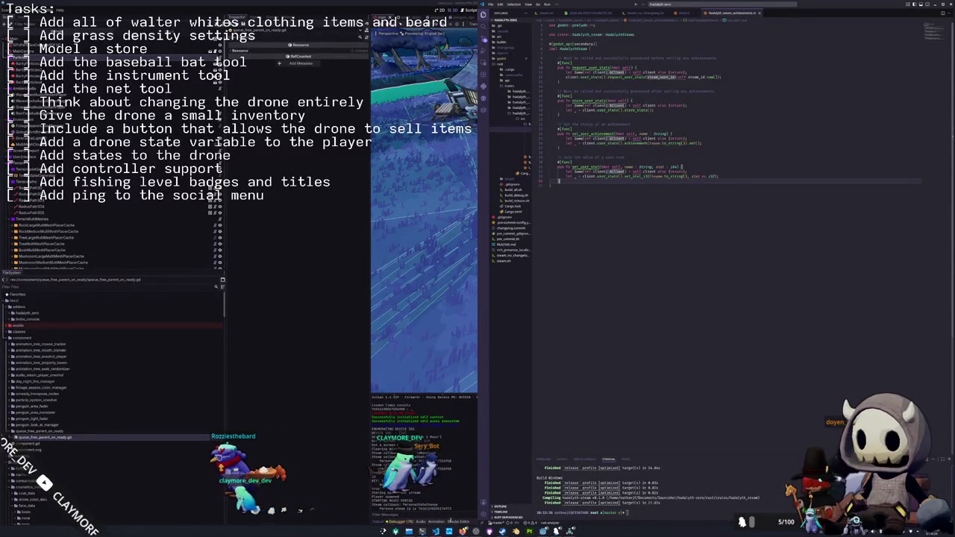
# Tile VS Code beside Godot and add 'class_name QueueFreeParentOnReady' to the script
pyautogui.press('super+Right')
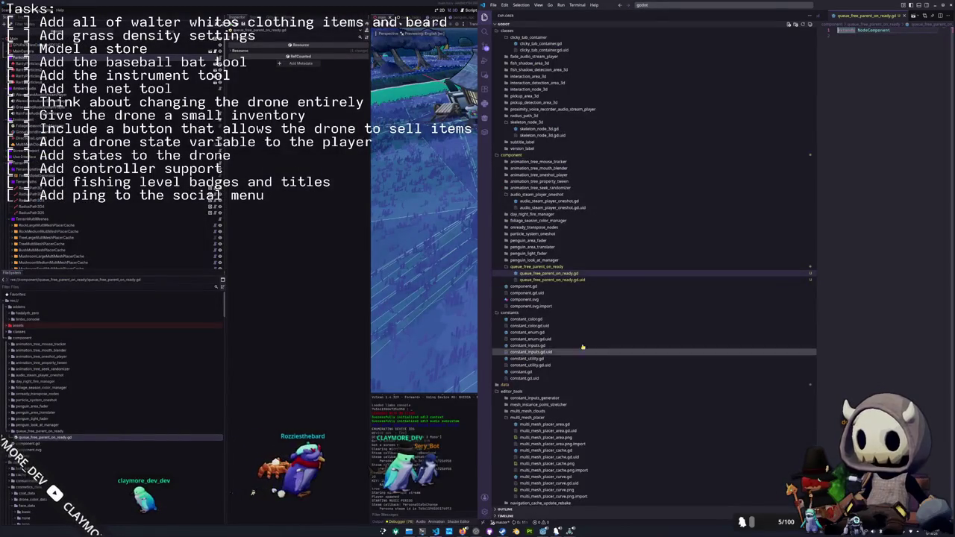
pyautogui.moveTo(816, 253); pyautogui.dragTo(617, 250)
pyautogui.write('class_name QueueFreeParentOnReady')
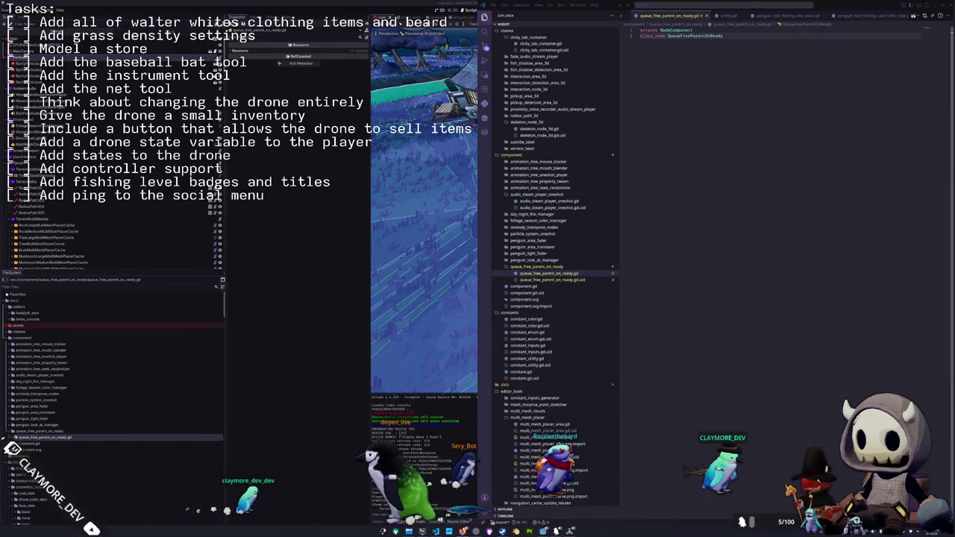
# Add a _ready function that calls self.get_parent().queue_free()
pyautogui.click(758, 248)
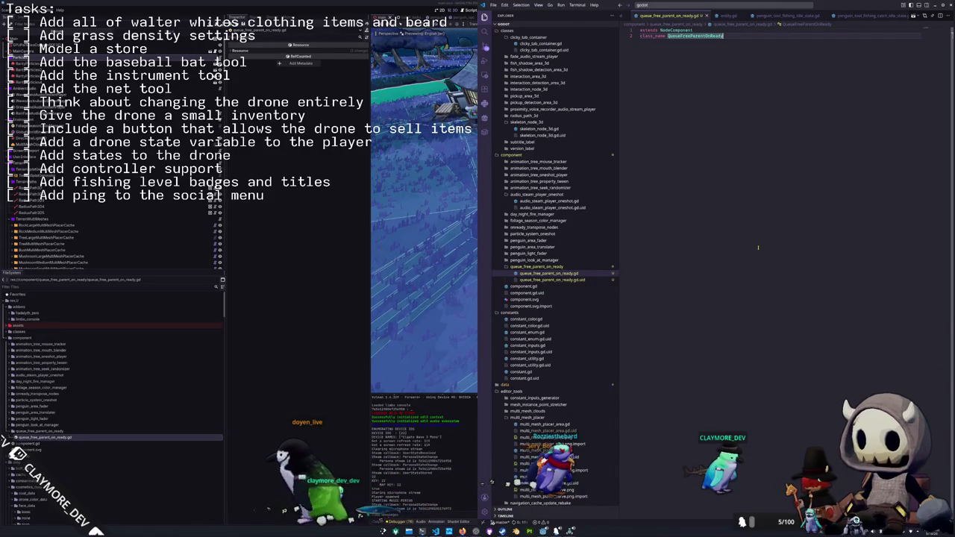
pyautogui.press('Return')
pyautogui.press('Return')
pyautogui.write('func _ready')
pyautogui.press('Return')
pyautogui.press('Return')
pyautogui.write('self.get_')
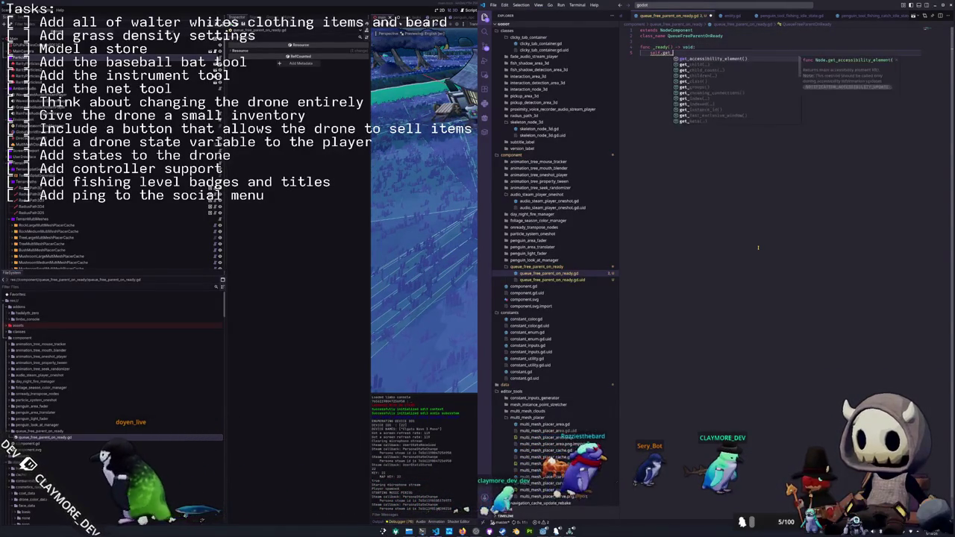
pyautogui.write('parent().queue_free')
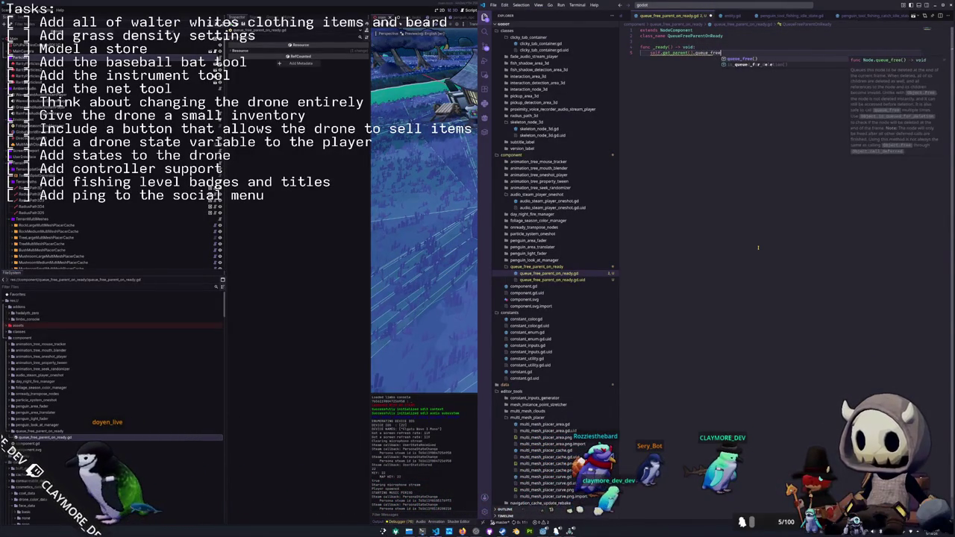
pyautogui.press('Return')
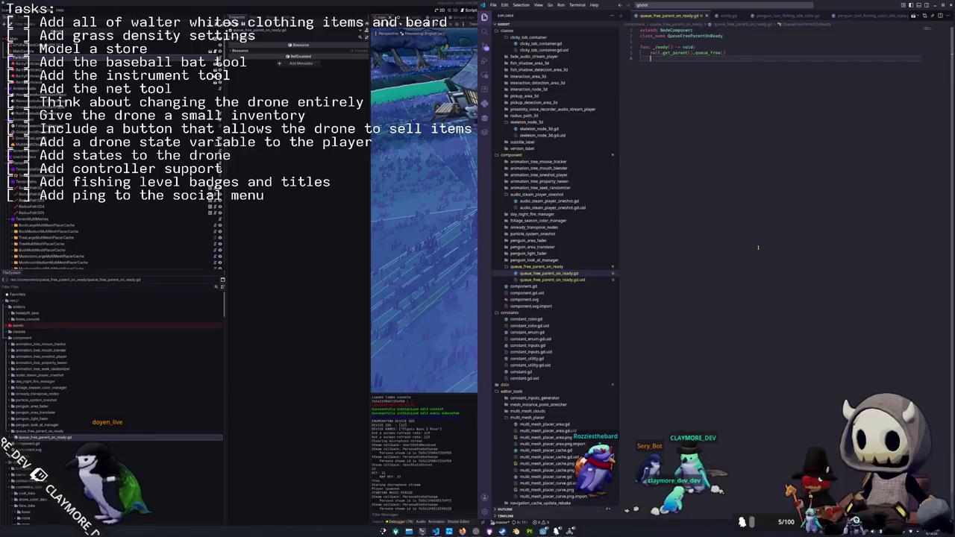
pyautogui.hotkey('alt', 'Tab')
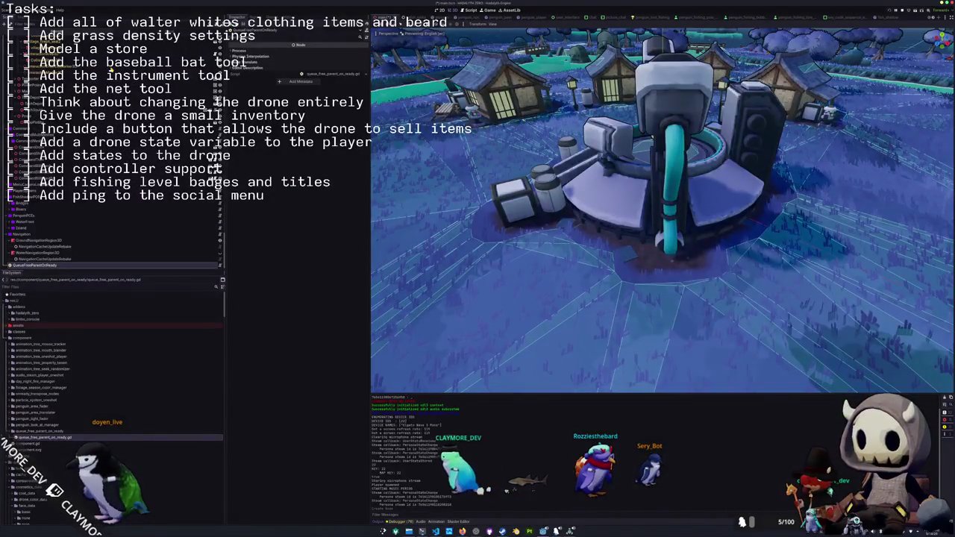
# Run a Singleplayer playtest with F5, pause it with Esc, and close the game window
pyautogui.scroll(5, 59, 211)
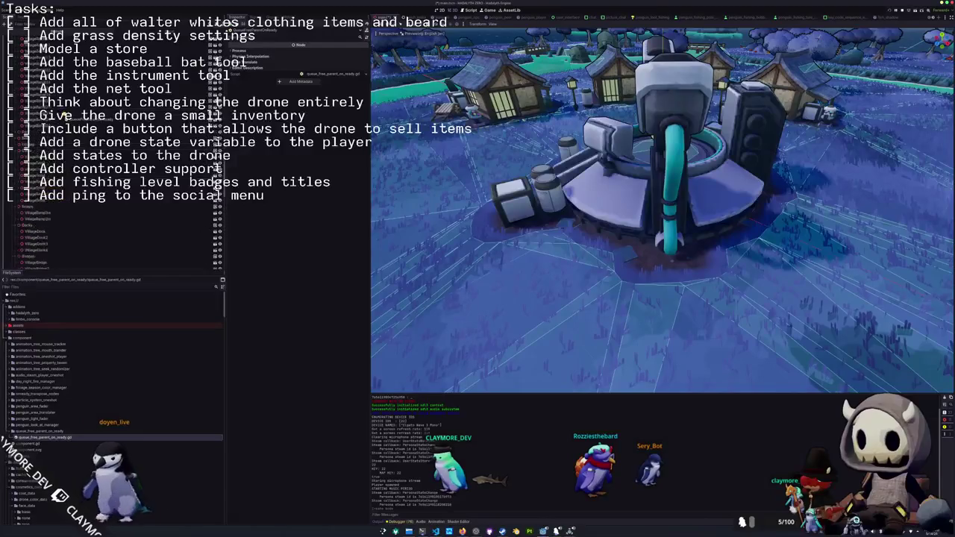
pyautogui.scroll(5, 60, 108)
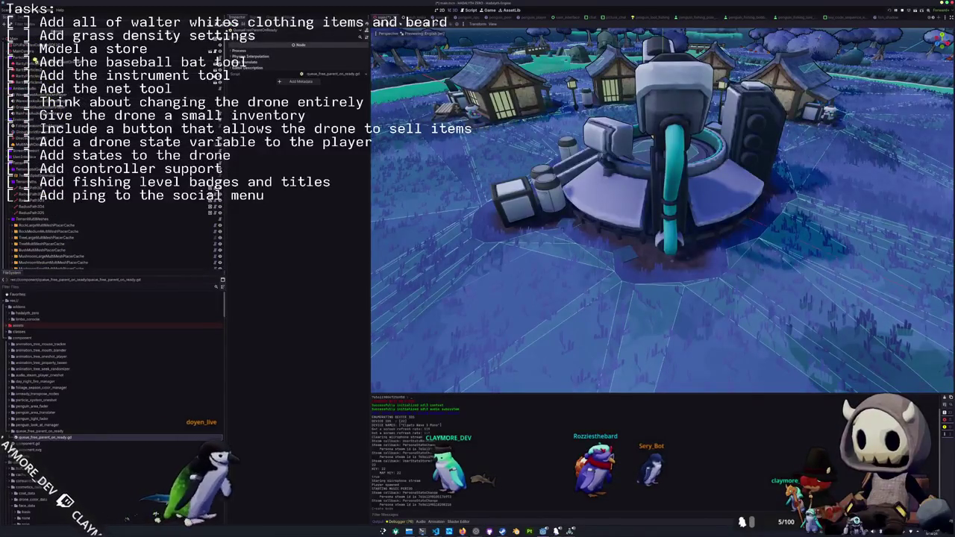
pyautogui.scroll(1, 112, 149)
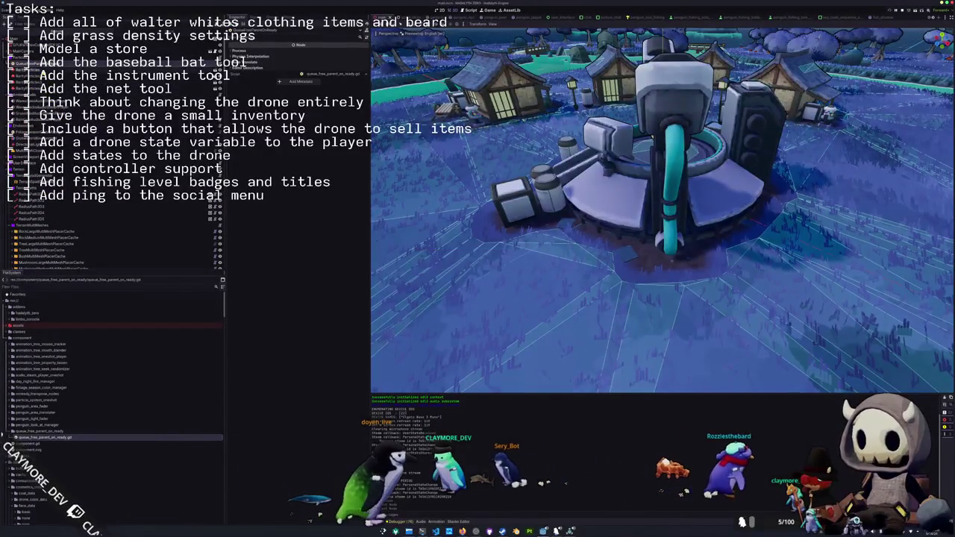
pyautogui.scroll(-3, 481, 138)
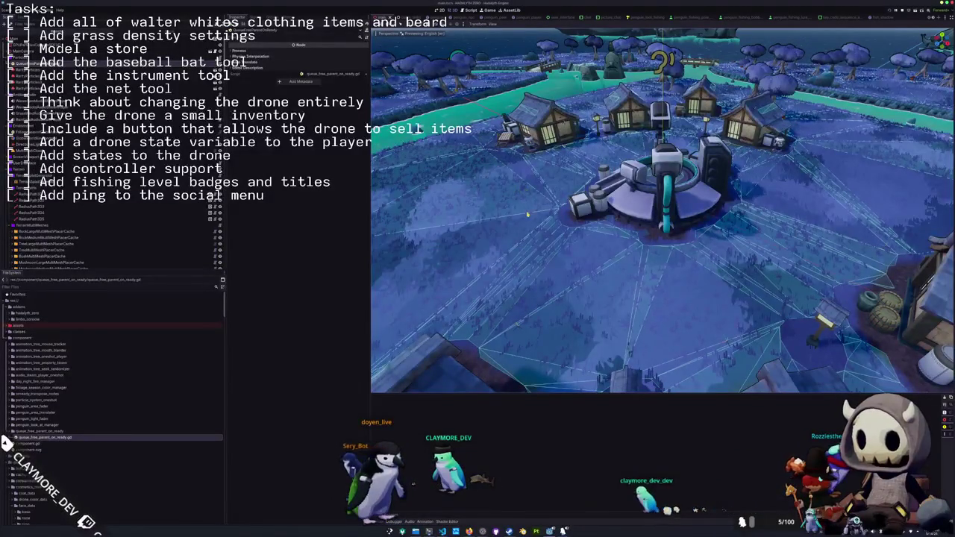
pyautogui.press('F5')
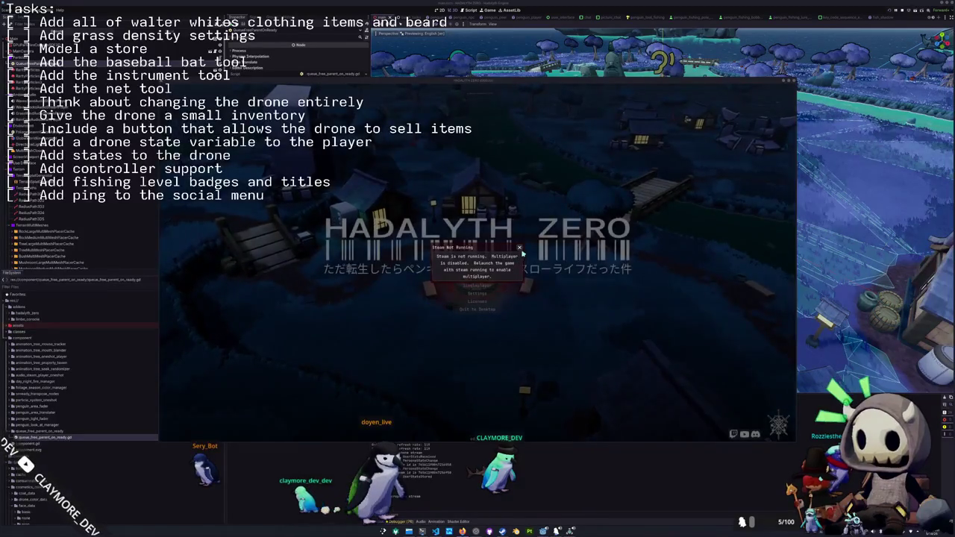
pyautogui.click(479, 285)
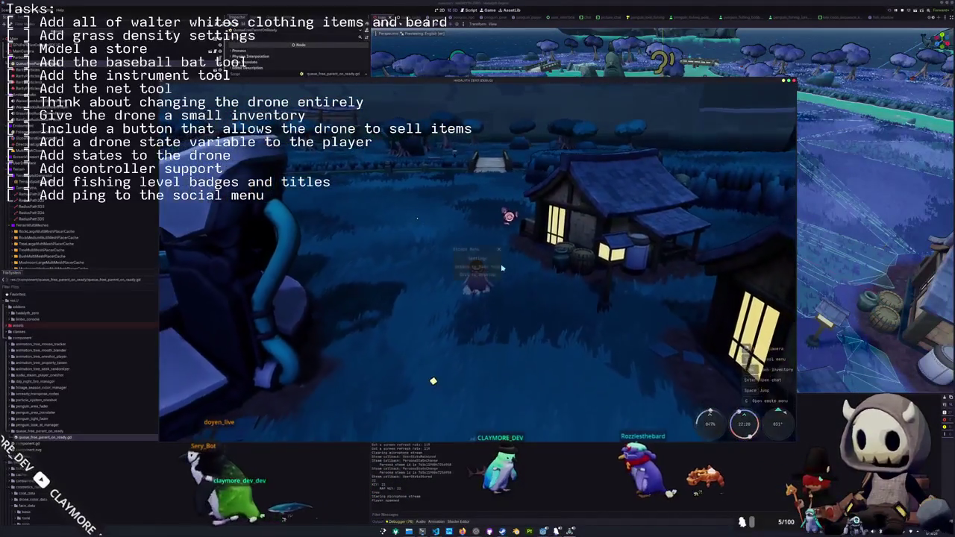
pyautogui.press('Escape')
pyautogui.hotkey('alt', 'F4')
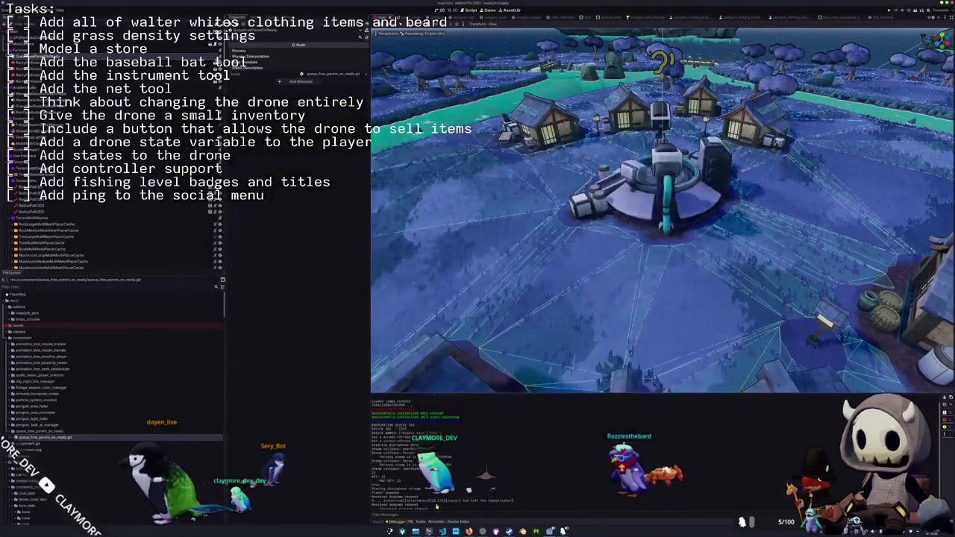
pyautogui.hotkey('alt', 'Tab')
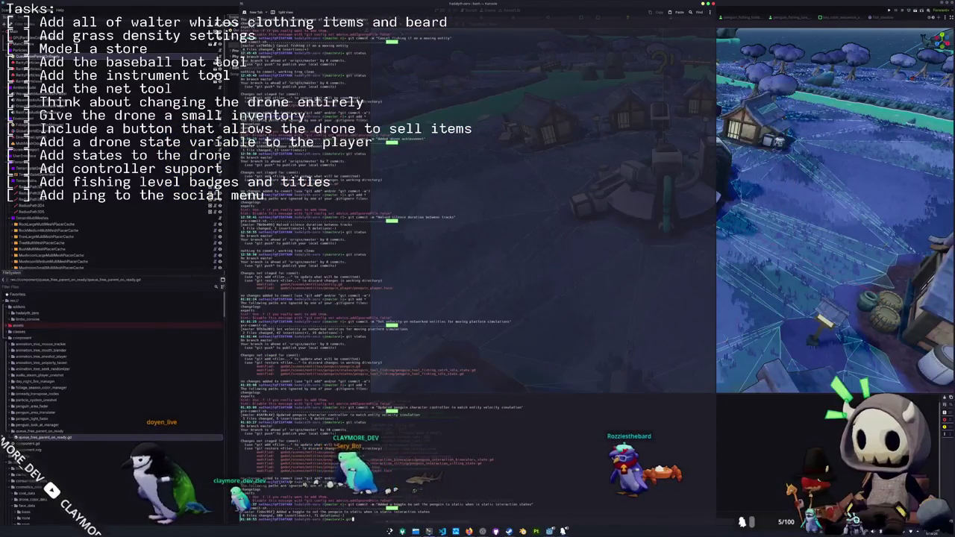
# Stage all changes and commit them as 'Added particles to scene tree to force a bake and fixed the secret barrel'
pyautogui.write('us')
pyautogui.press('Return')
pyautogui.write('git add .')
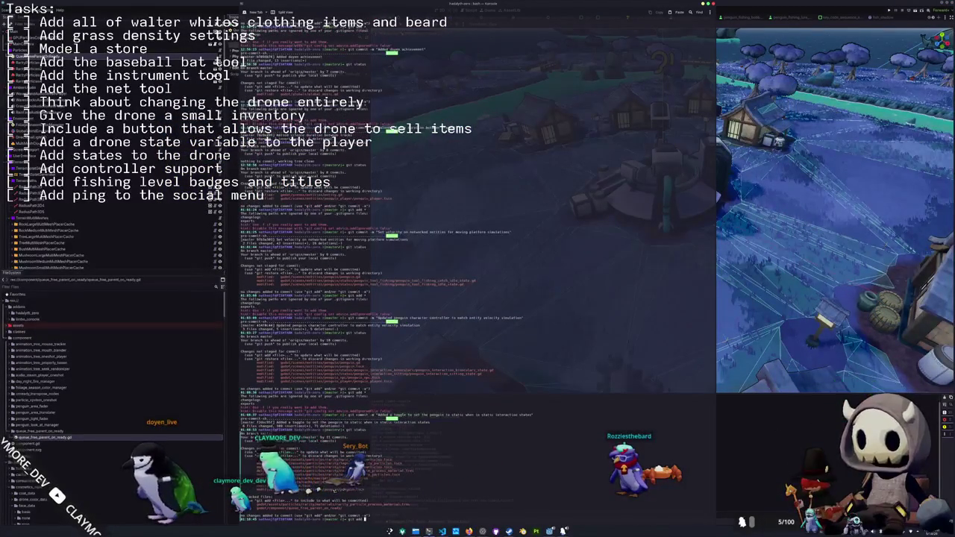
pyautogui.press('Return')
pyautogui.write('git commit -m "Added particles to scene tree to force a bake and fi')
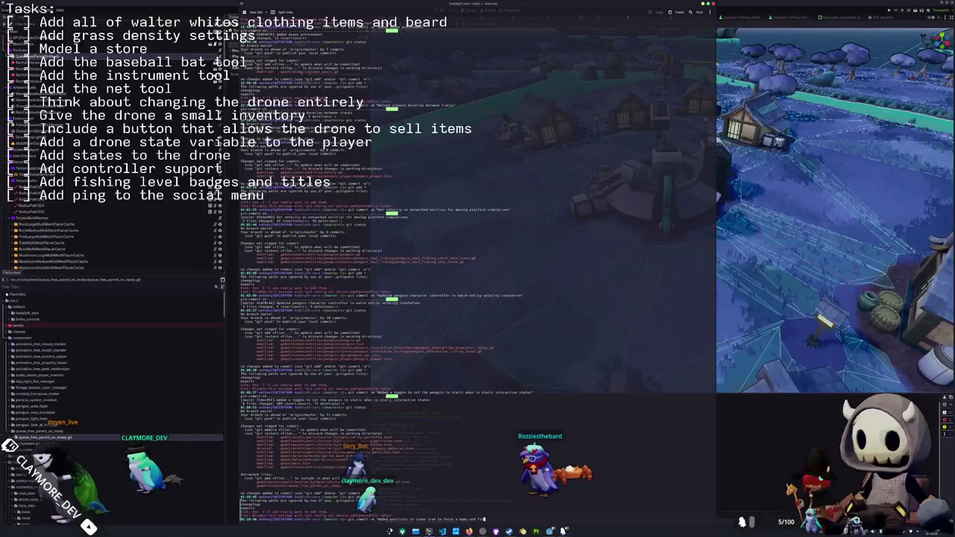
pyautogui.write('ecret barrel"')
pyautogui.press('Return')
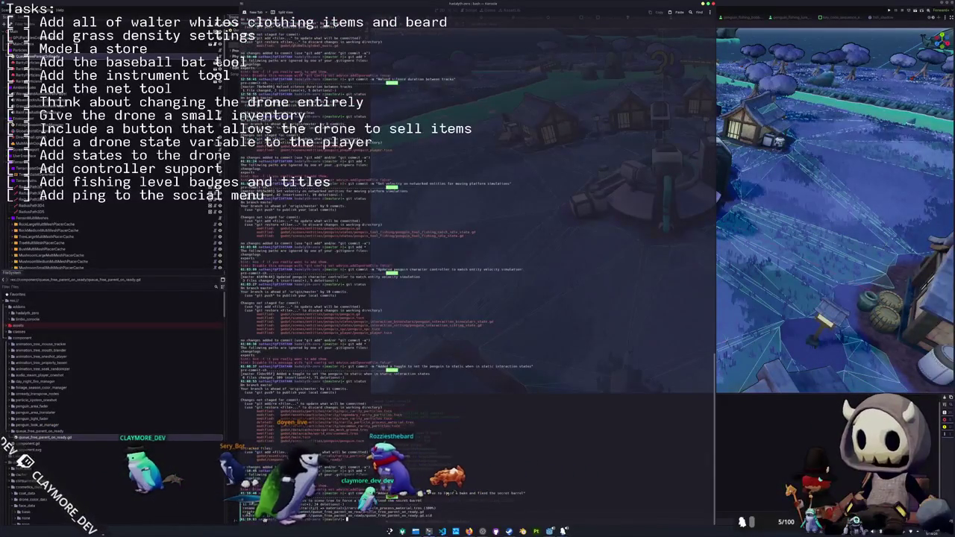
pyautogui.hotkey('alt', 'Tab')
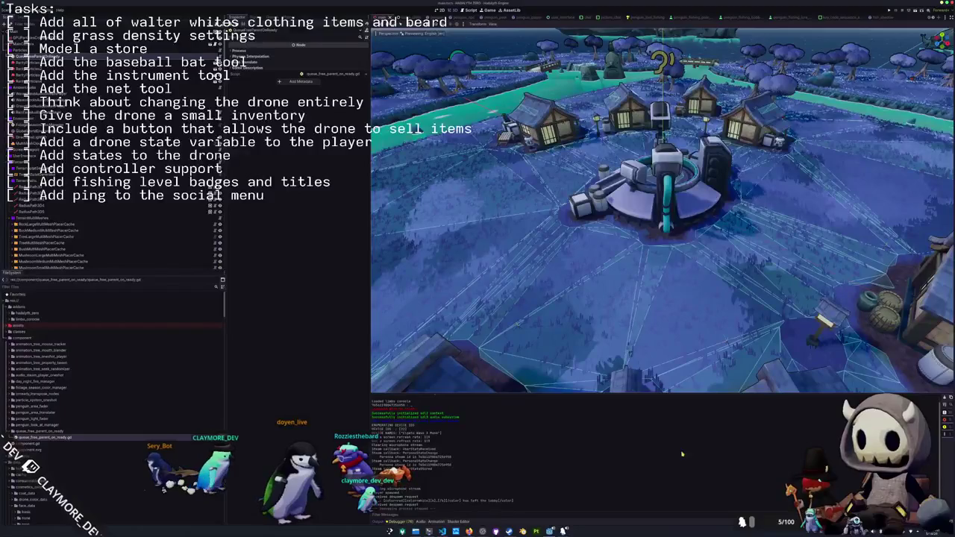
# Export all presets as release builds from Project > Export, then clear the Output log errors
pyautogui.click(19, 11)
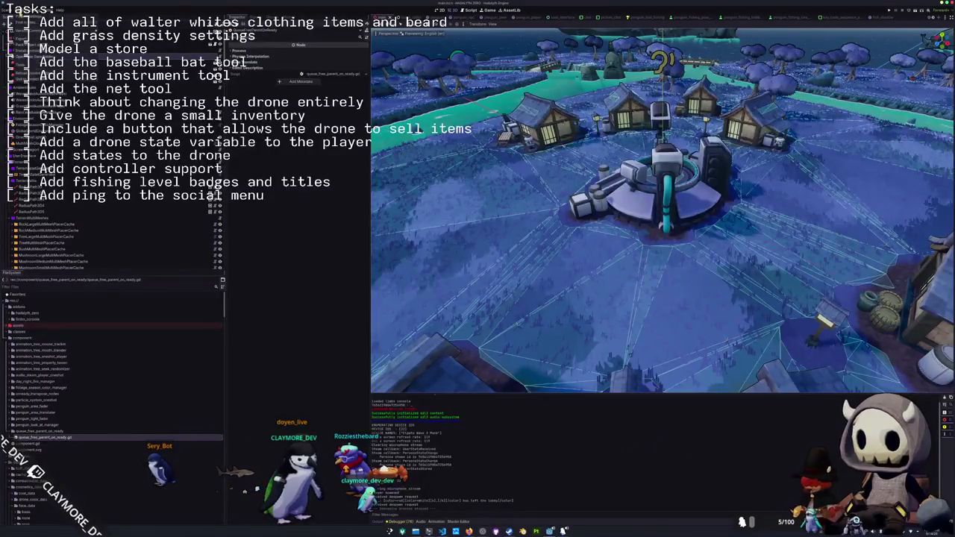
pyautogui.click(27, 32)
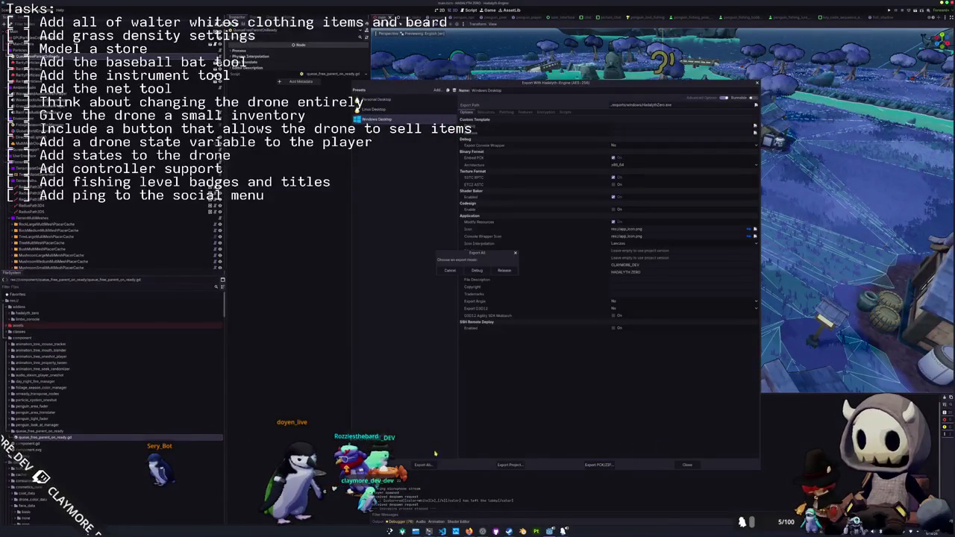
pyautogui.click(503, 270)
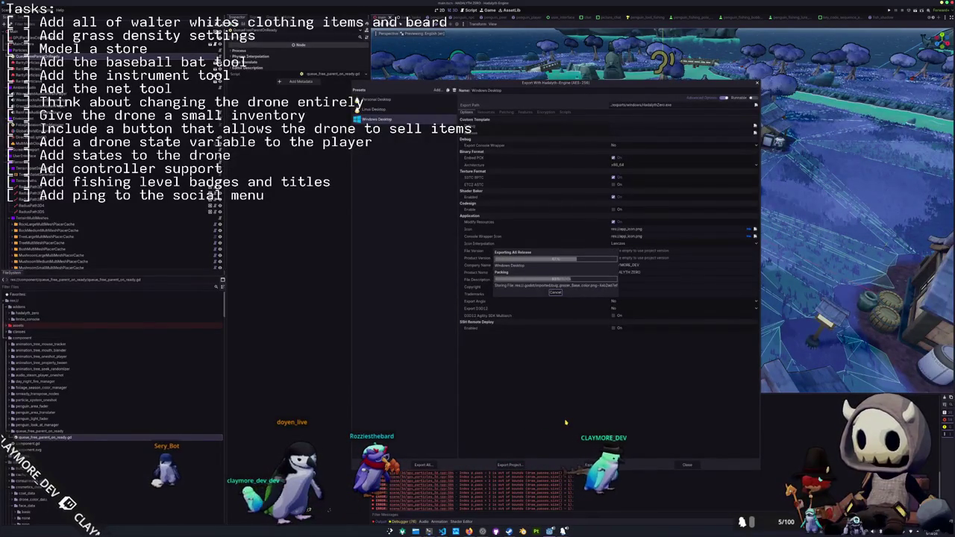
pyautogui.click(423, 464)
pyautogui.click(507, 270)
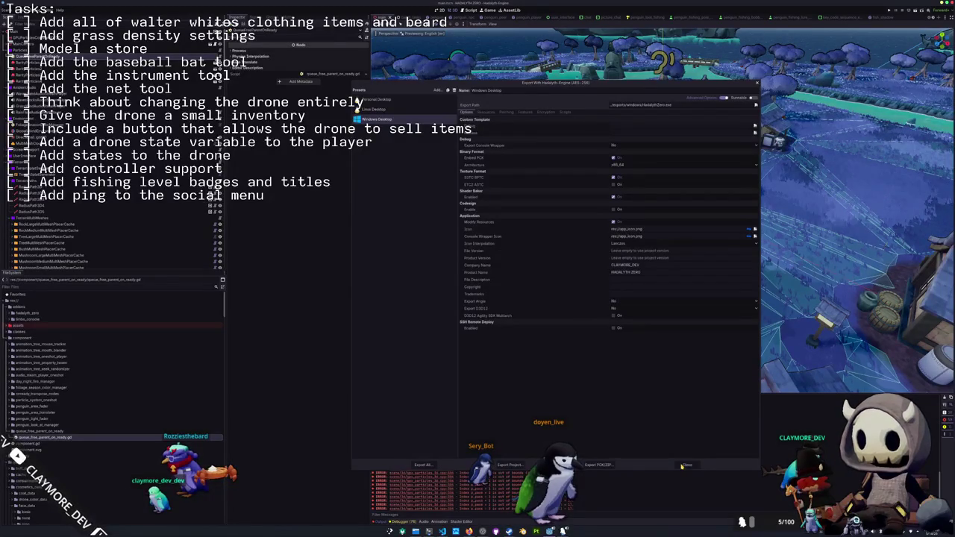
pyautogui.click(684, 465)
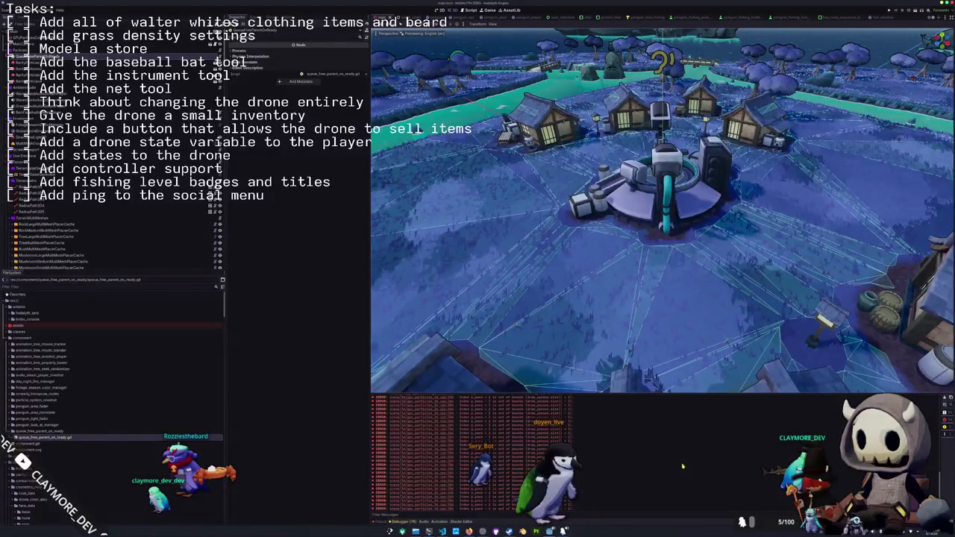
pyautogui.press('F5')
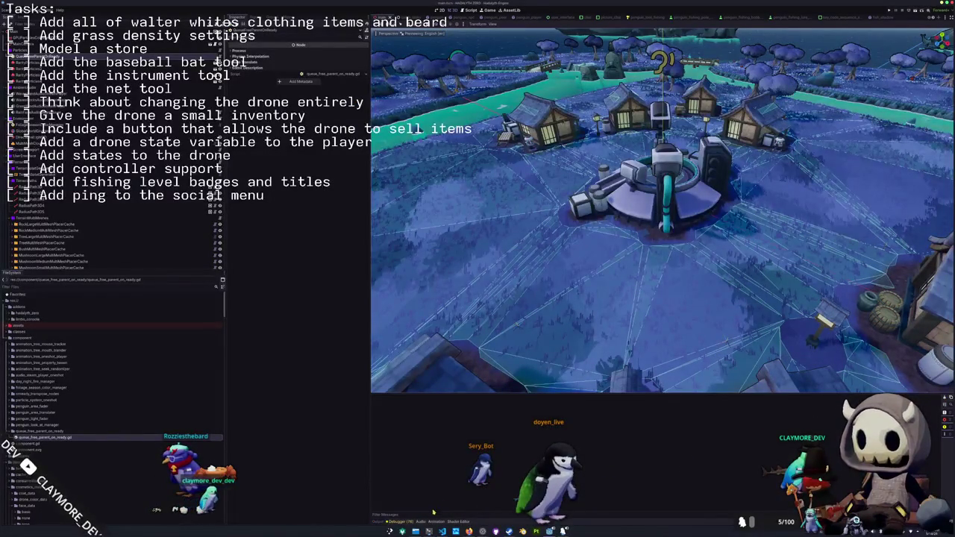
# Run the Steam upload script in Konsole until steamcmd asks for the account password
pyautogui.hotkey('alt', 'Tab')
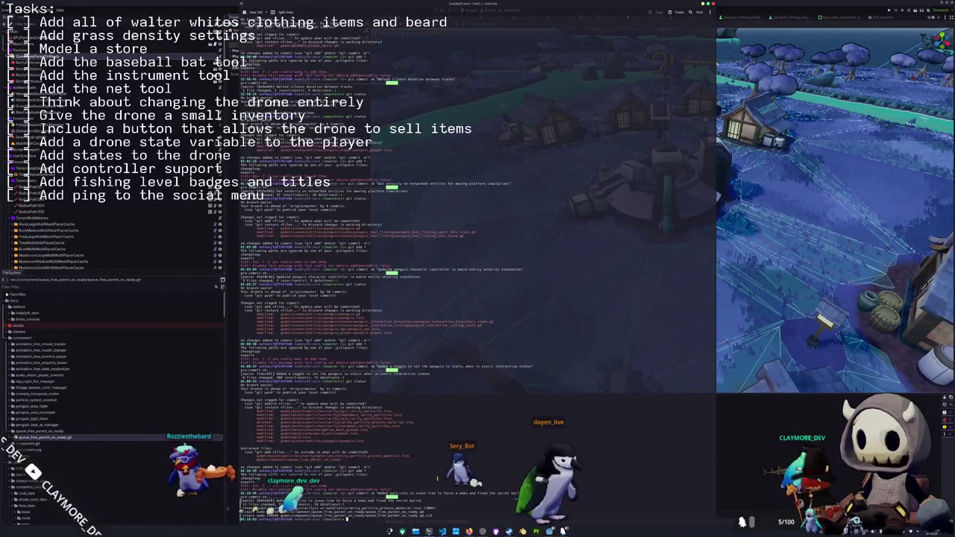
pyautogui.write('ls')
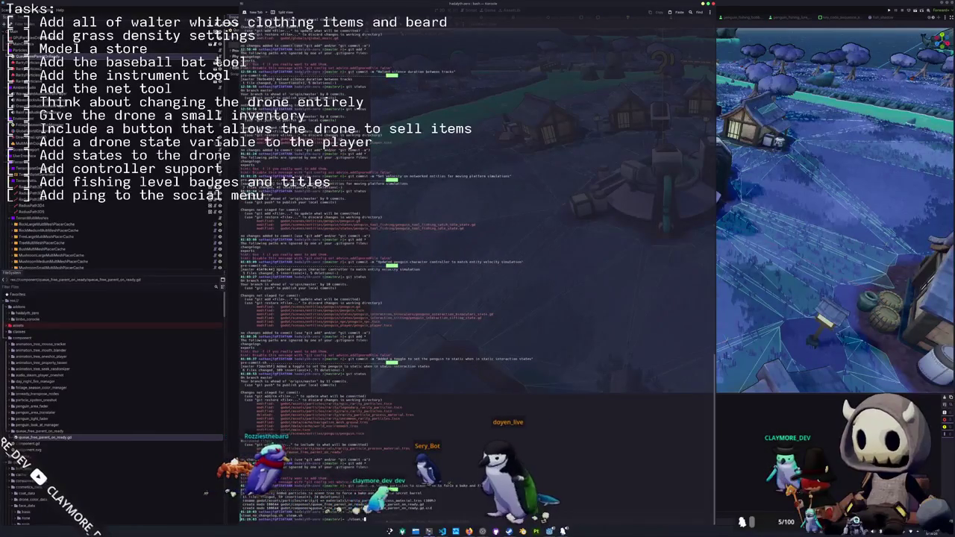
pyautogui.press('Return')
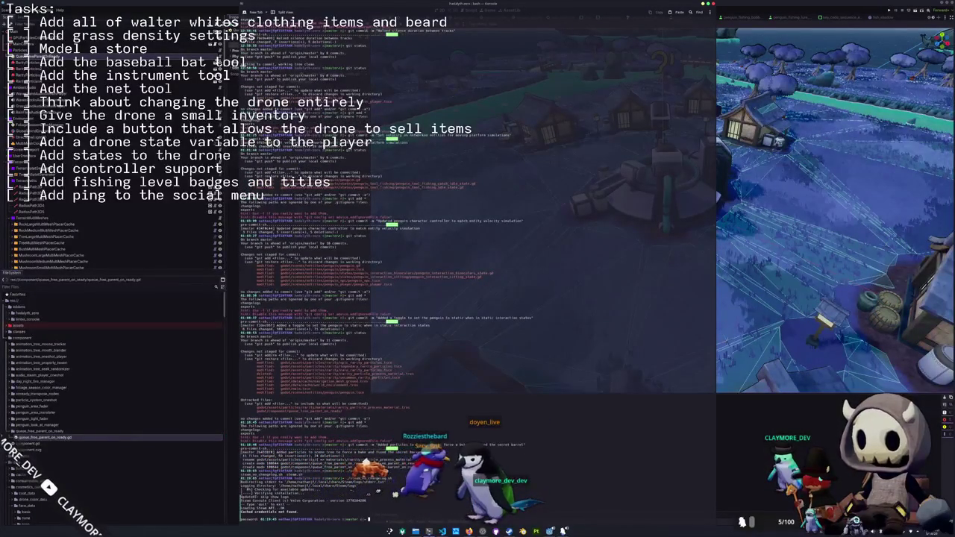
pyautogui.press('Return')
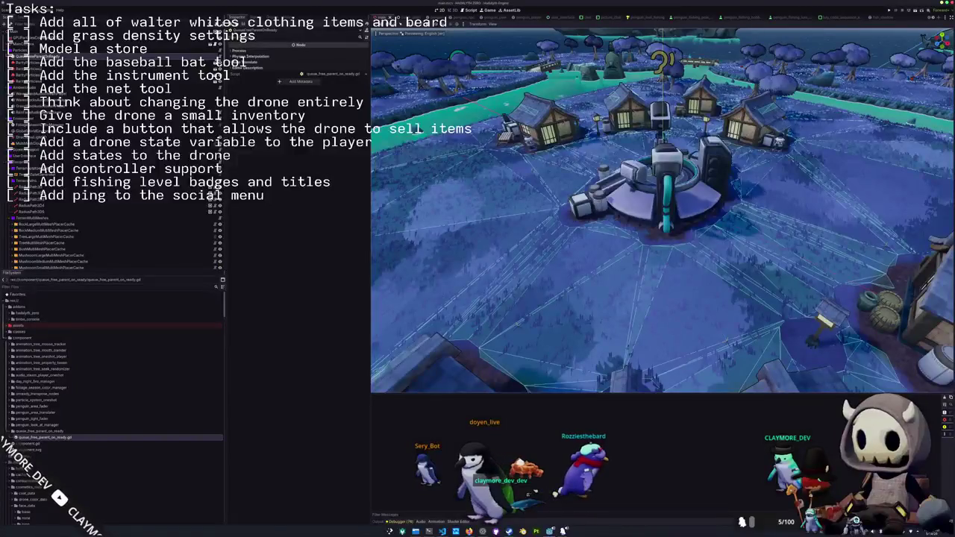
pyautogui.press('Print')
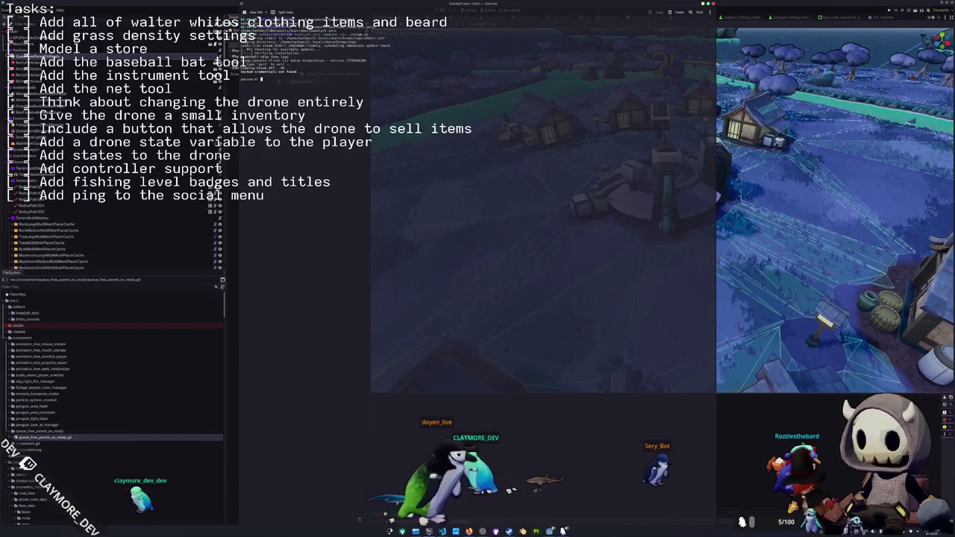
# Submit the Steam account password and let steamcmd finish uploading the Hadalyth Zero builds
pyautogui.press('Return')
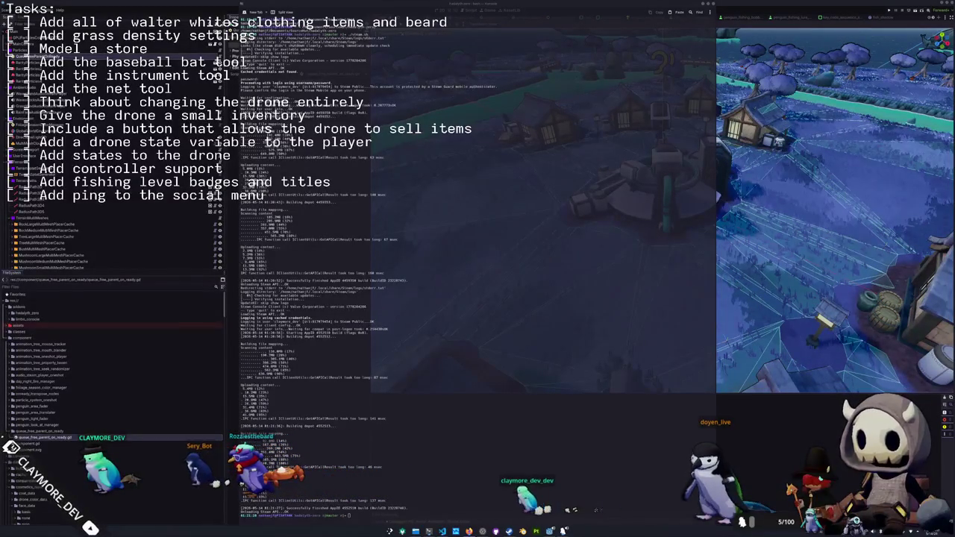
pyautogui.hotkey('alt', 'Tab')
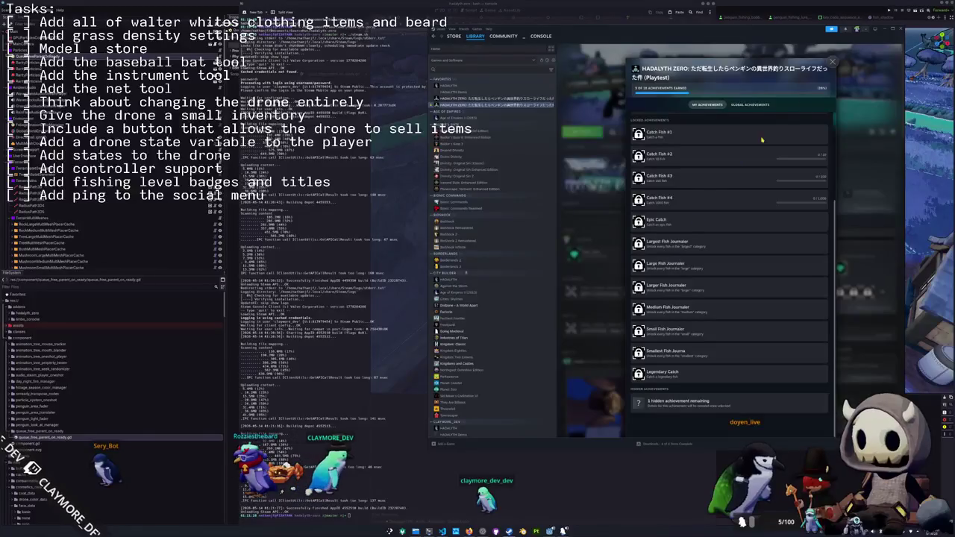
# Close the achievements list and let Hadalyth Zero update via Properties > Game Versions & Betas
pyautogui.click(832, 62)
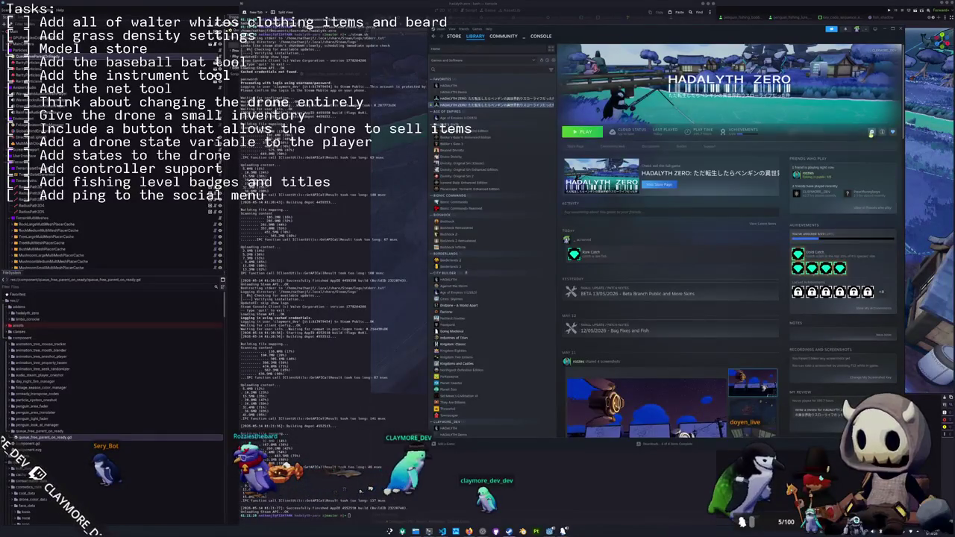
pyautogui.click(871, 133)
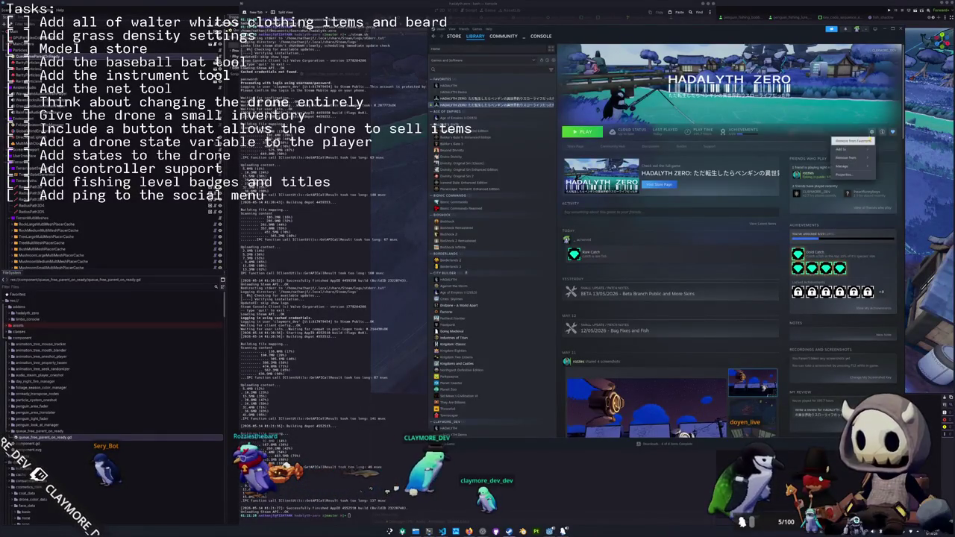
pyautogui.click(849, 178)
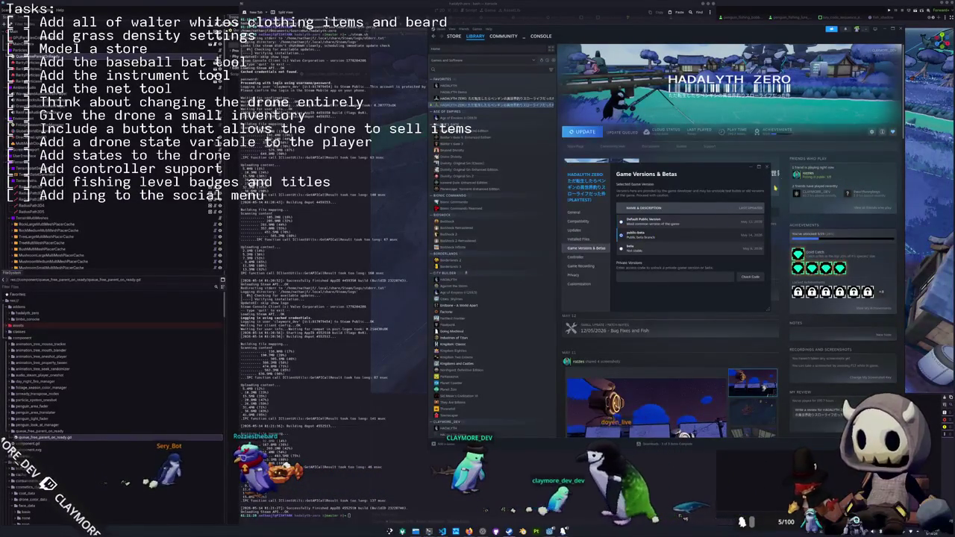
pyautogui.press('Escape')
pyautogui.click(577, 132)
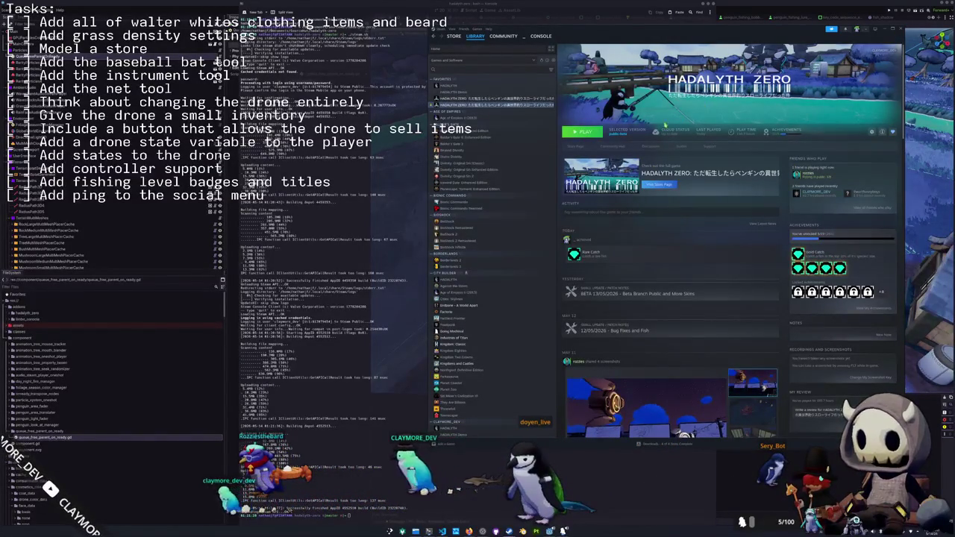
# Launch Hadalyth Zero, reposition its window, and bring it forward at the lobby browser
pyautogui.click(588, 132)
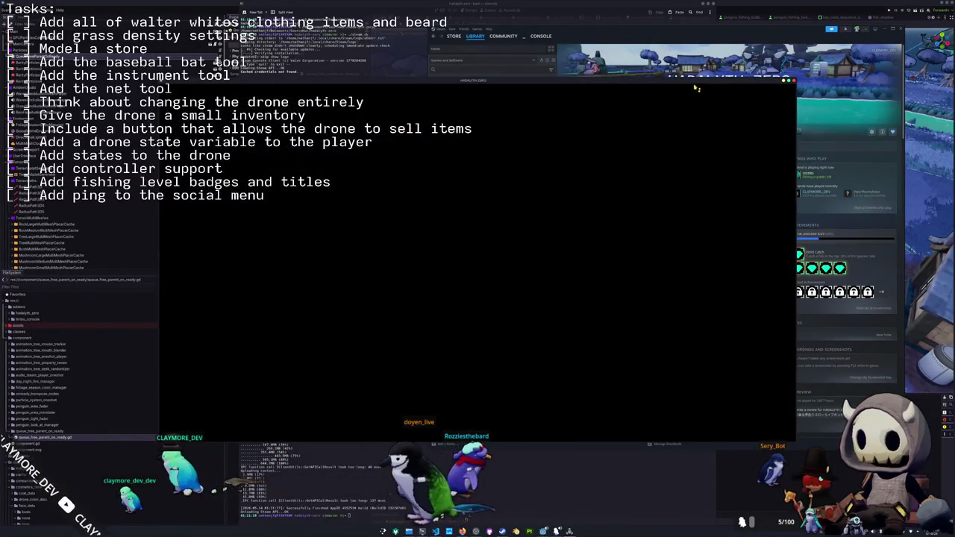
pyautogui.moveTo(696, 88); pyautogui.dragTo(606, 36)
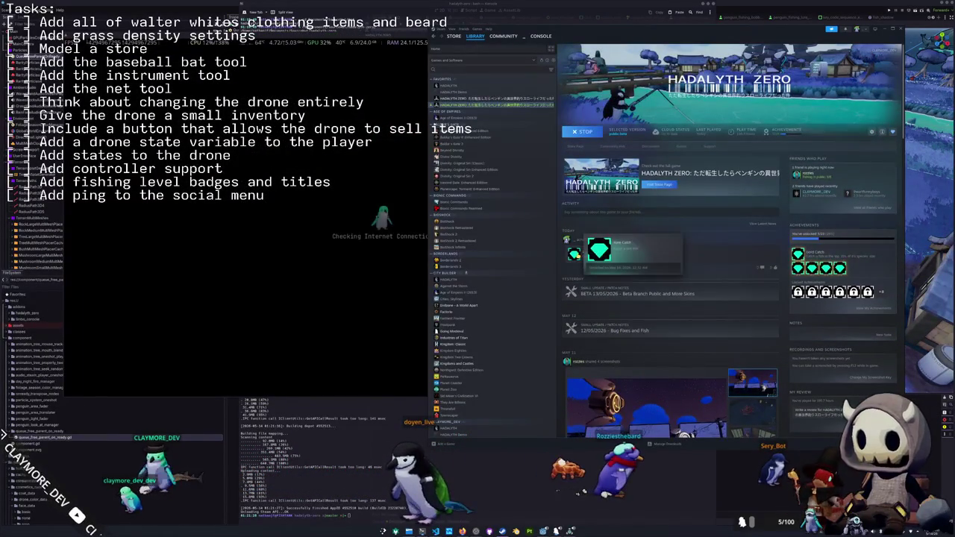
pyautogui.scroll(-5, 565, 276)
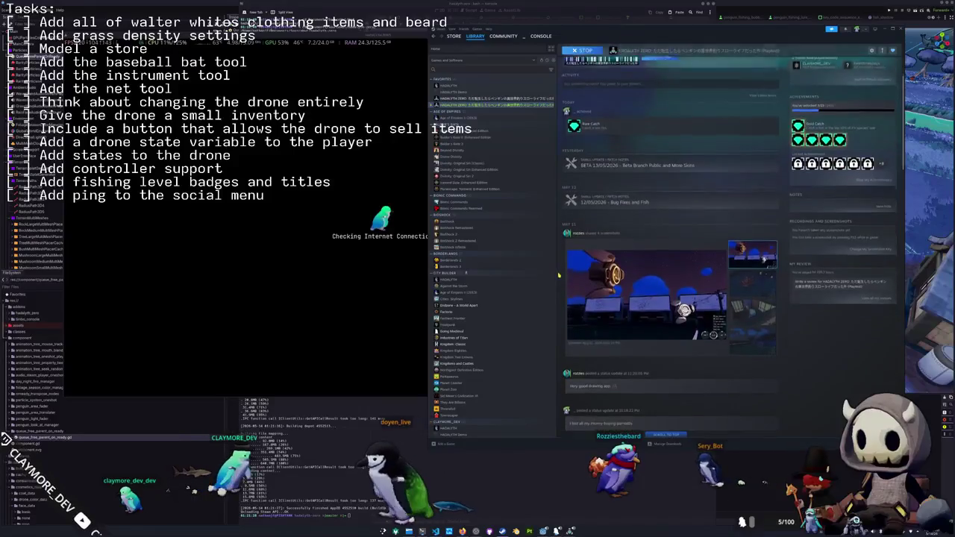
pyautogui.scroll(5, 566, 280)
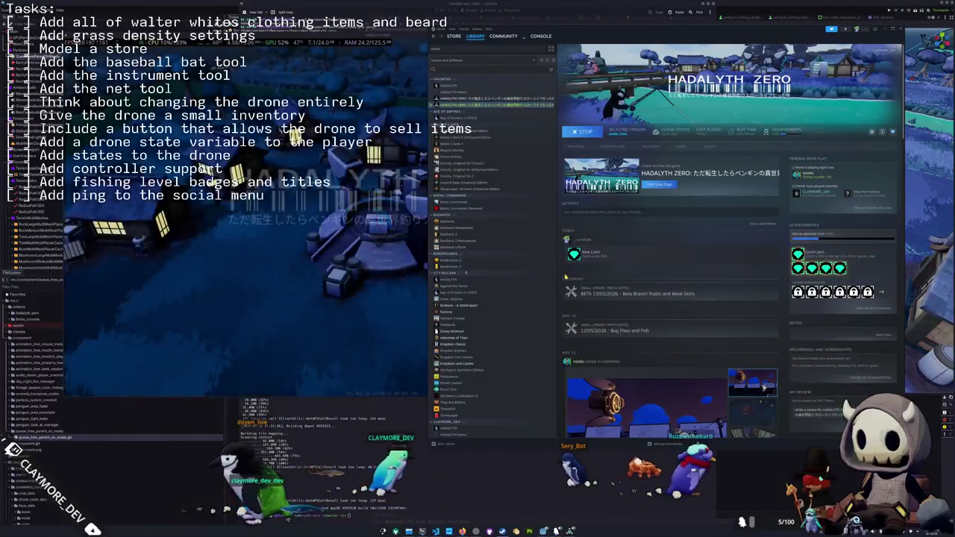
pyautogui.click(371, 263)
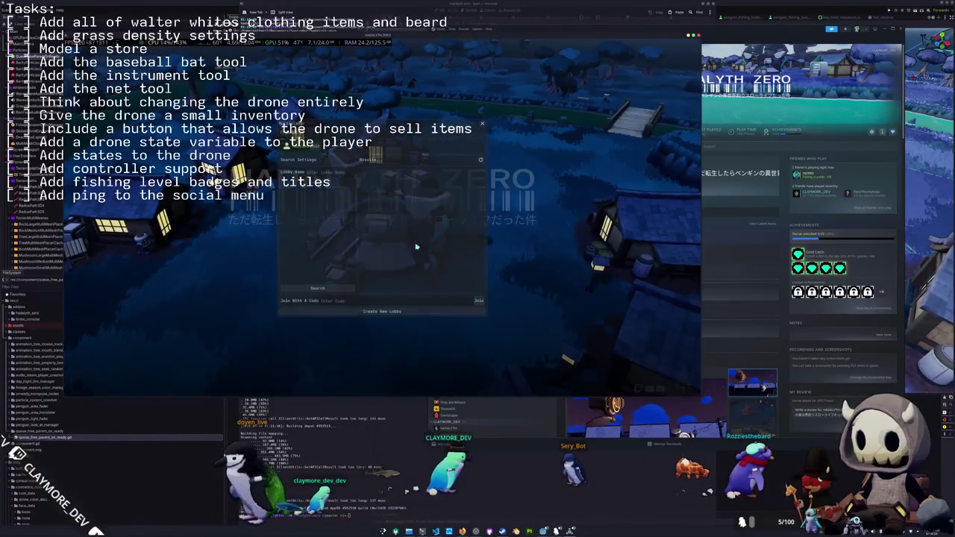
# Try joining the listed lobby, dismiss the version mismatch errors, and create a new lobby instead
pyautogui.click(405, 313)
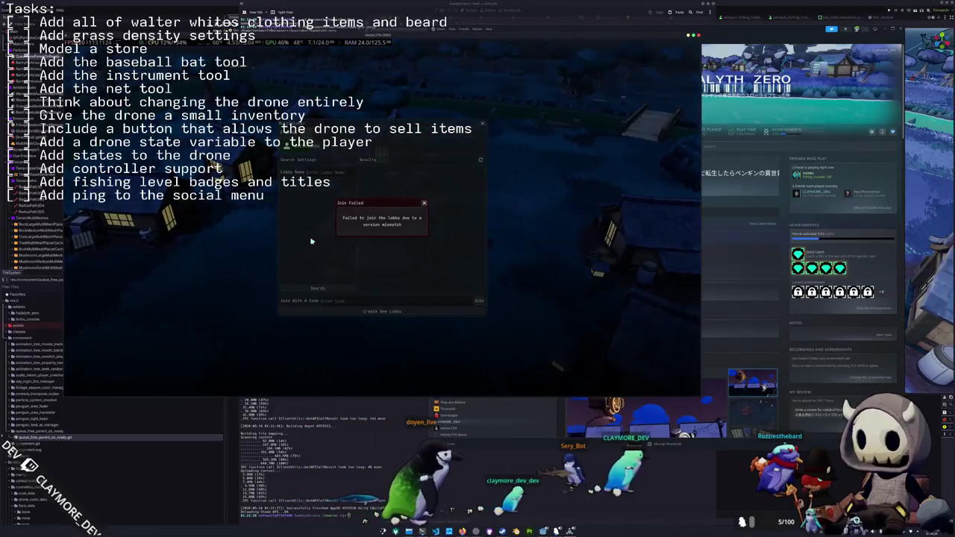
pyautogui.click(423, 203)
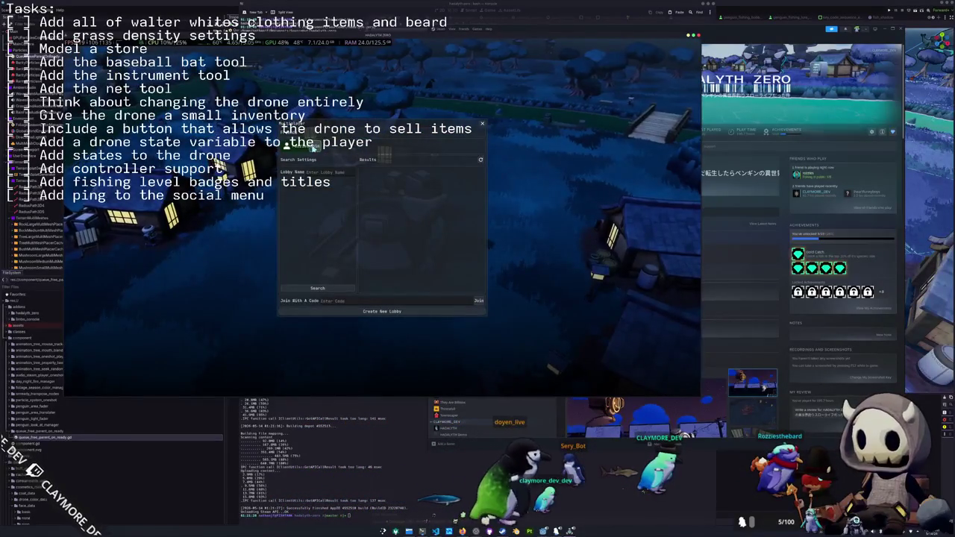
pyautogui.click(312, 147)
pyautogui.click(424, 204)
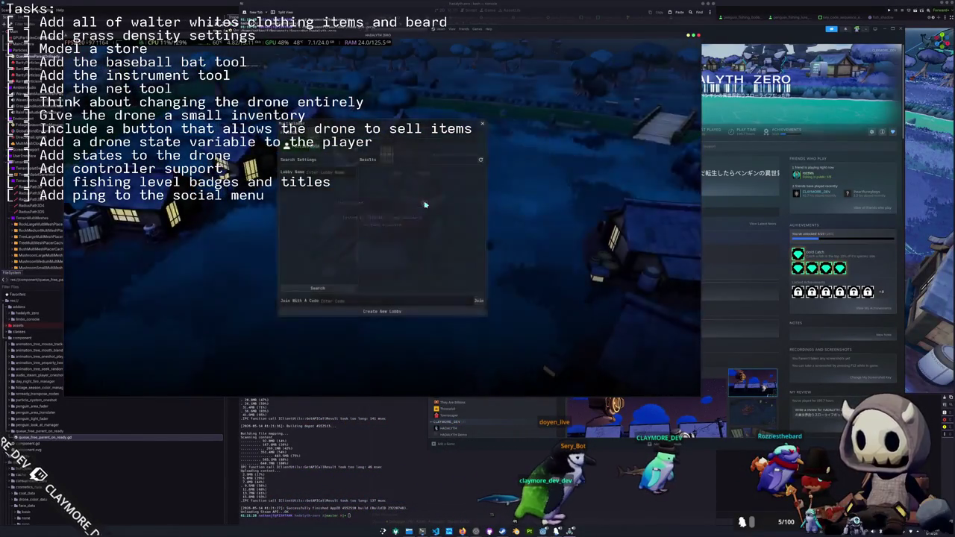
pyautogui.click(380, 312)
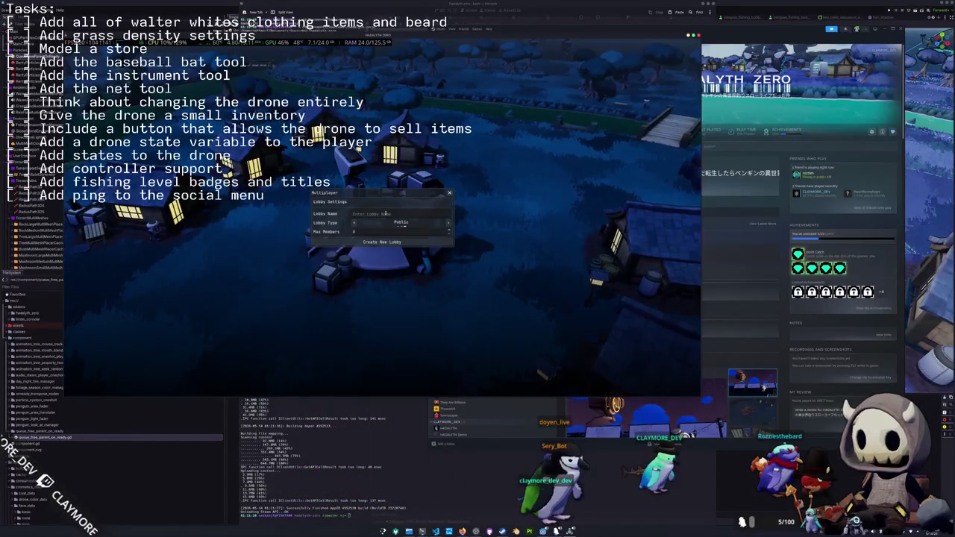
pyautogui.click(380, 247)
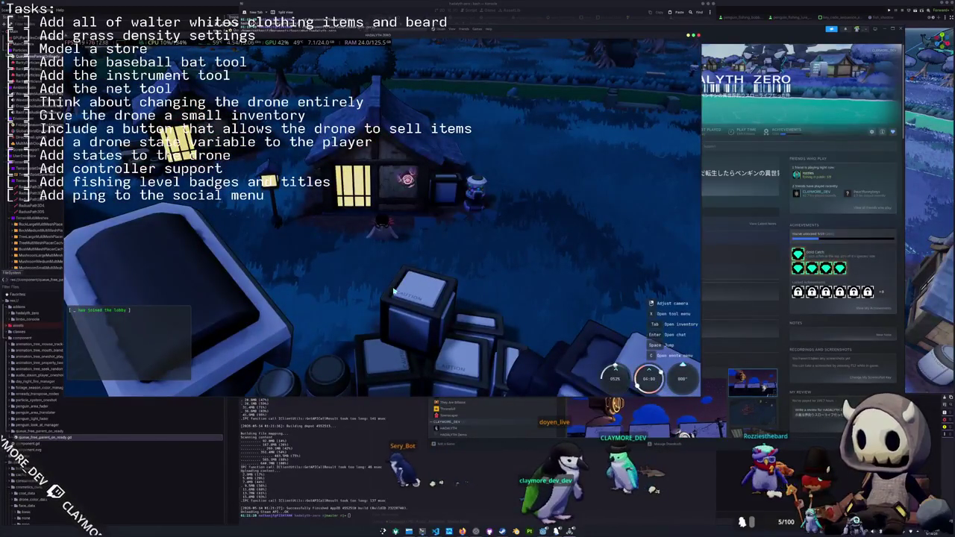
# Equip the orange penguin from the inventory's penguin collection
pyautogui.press('Tab')
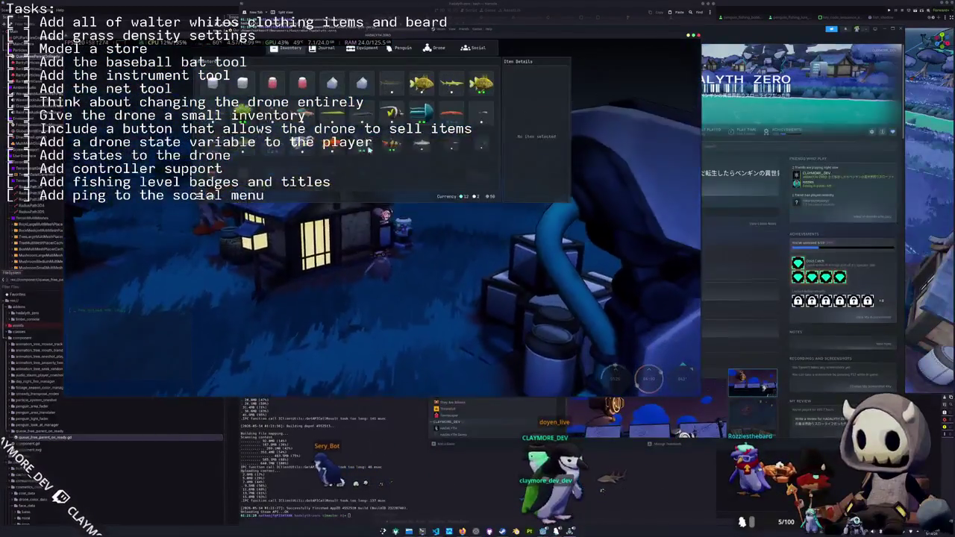
pyautogui.click(406, 48)
pyautogui.click(179, 153)
pyautogui.press('Tab')
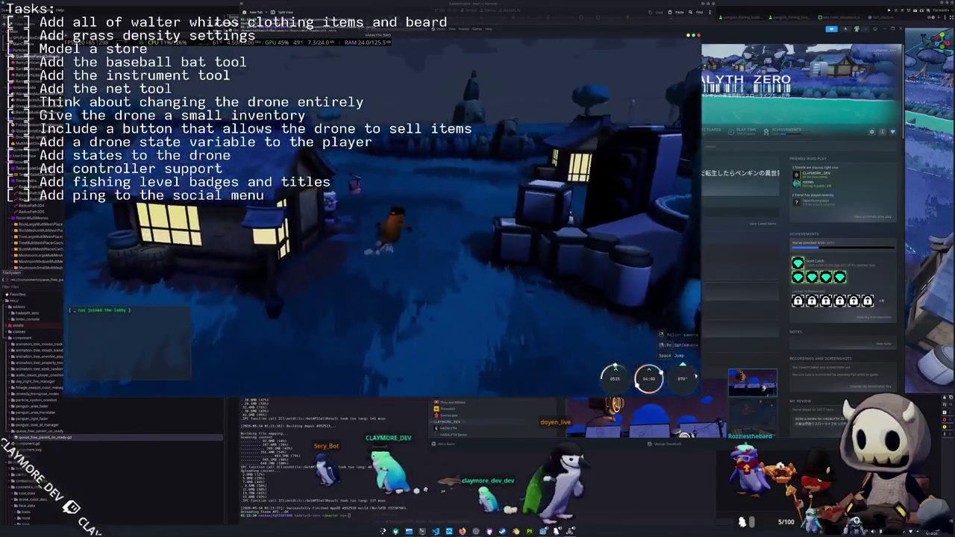
# Walk toward the houses, take out the fishing pole, and open the escape menu
pyautogui.press('w')
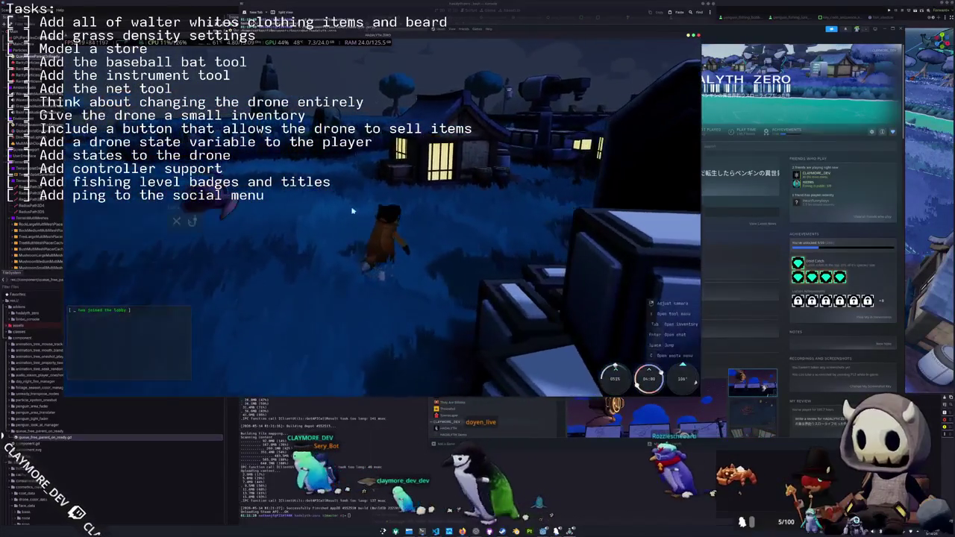
pyautogui.press('1')
pyautogui.moveTo(224, 239); pyautogui.dragTo(263, 240)
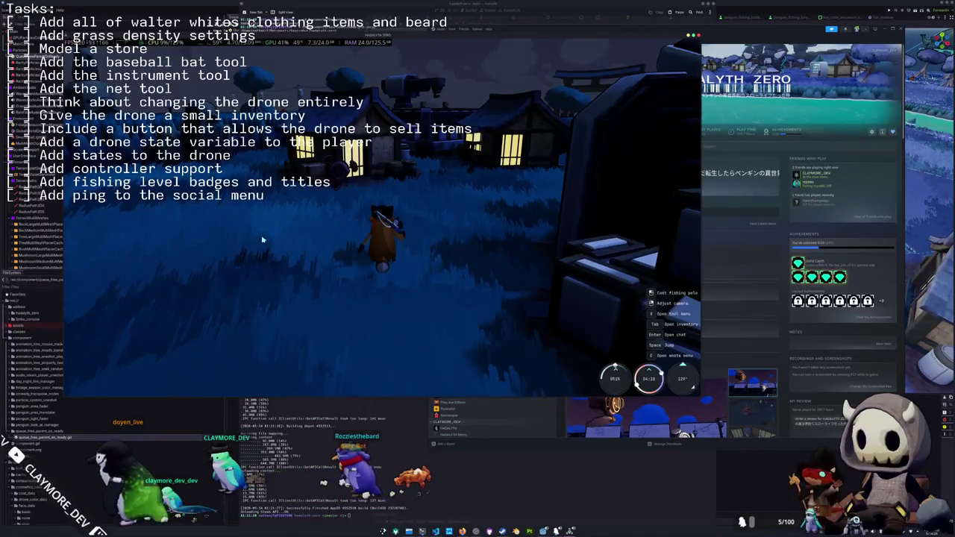
pyautogui.press('Escape')
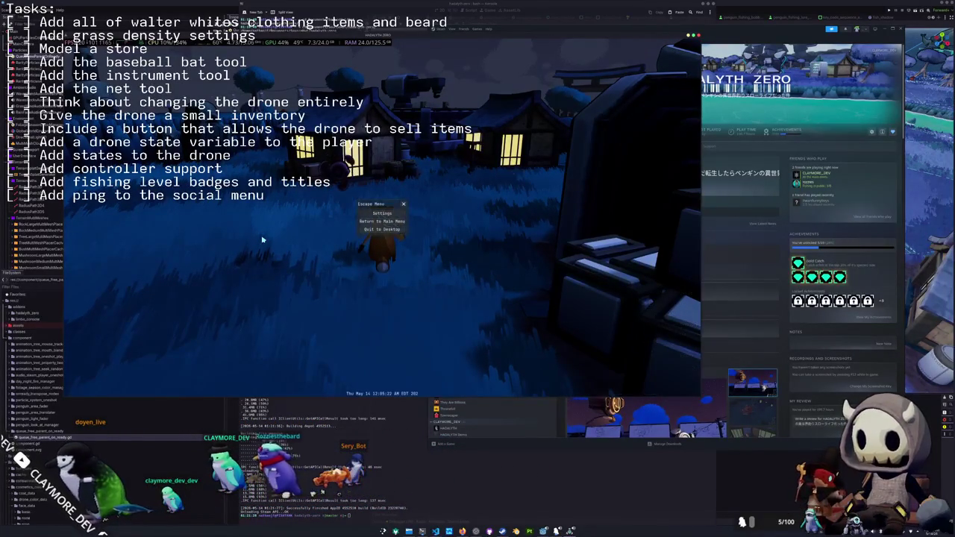
# Quit the game to desktop and start its pending update from Steam's Installed Files properties
pyautogui.click(371, 230)
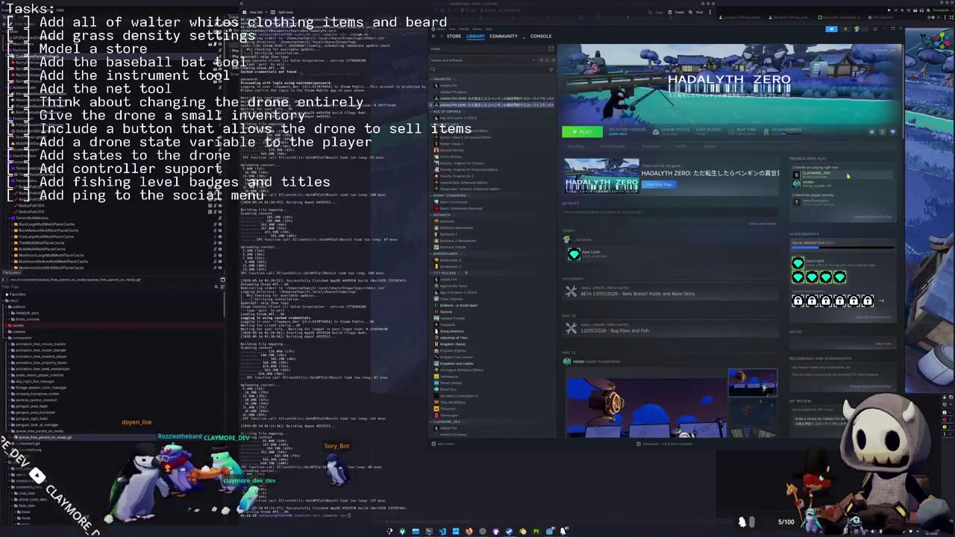
pyautogui.click(584, 240)
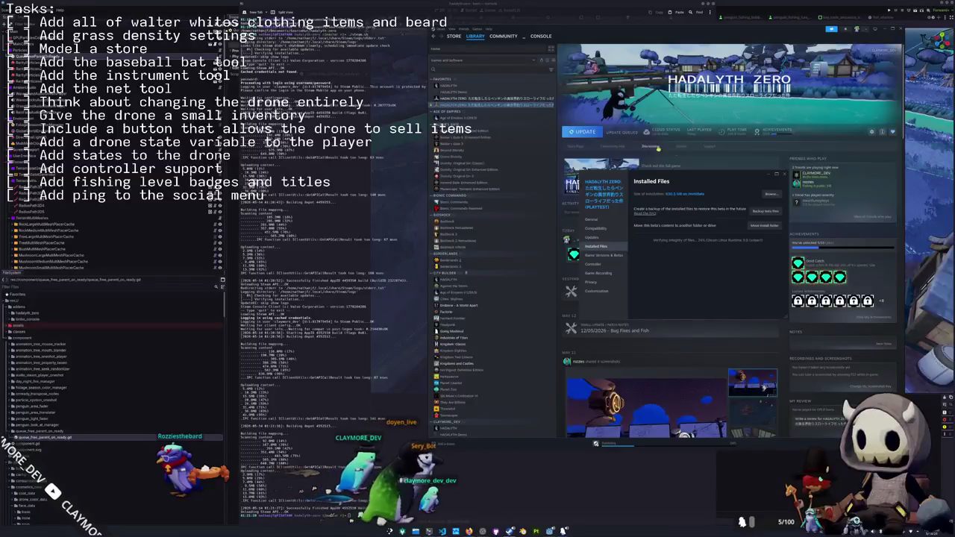
pyautogui.click(785, 175)
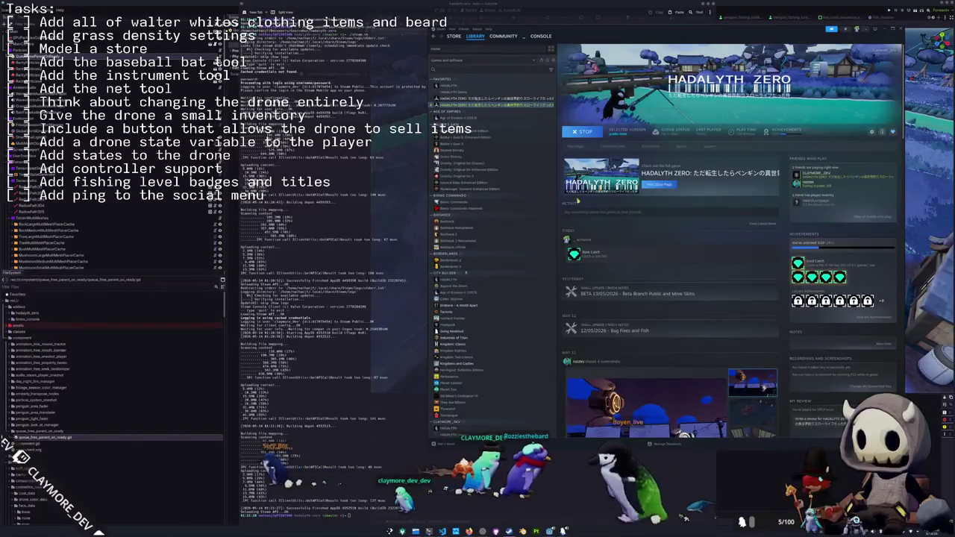
# Open the newest changelog txt from hadalyth-zero/changelogs in Kate
pyautogui.hotkey('alt', 'Tab')
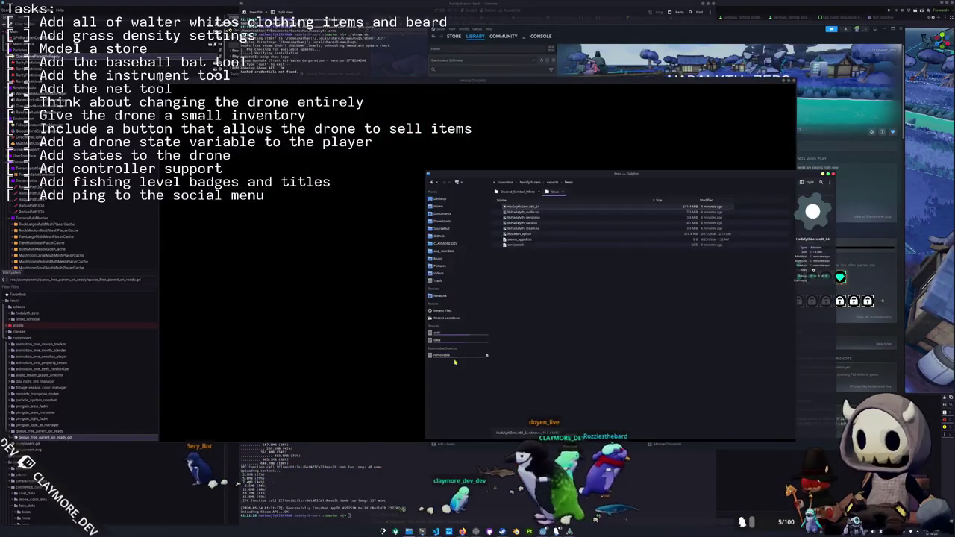
pyautogui.click(531, 183)
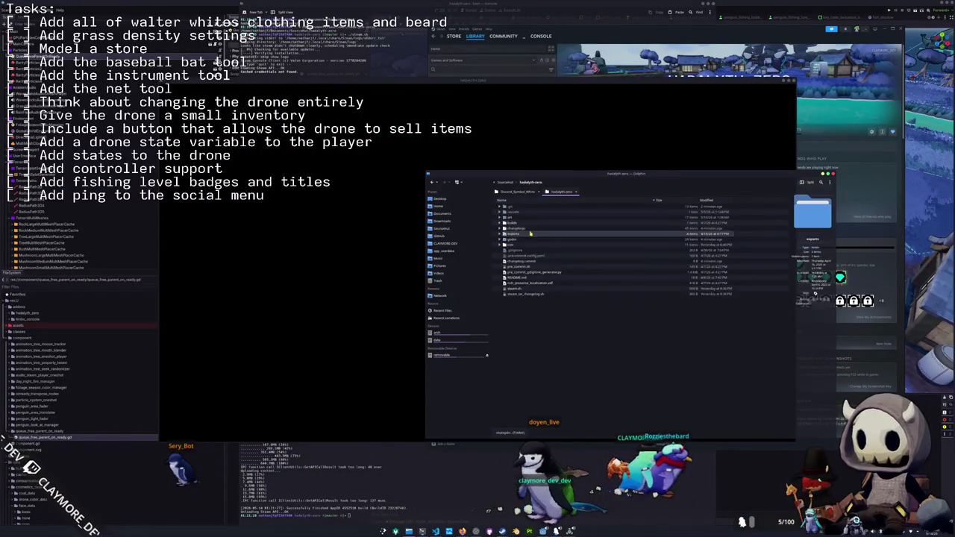
pyautogui.doubleClick(523, 232)
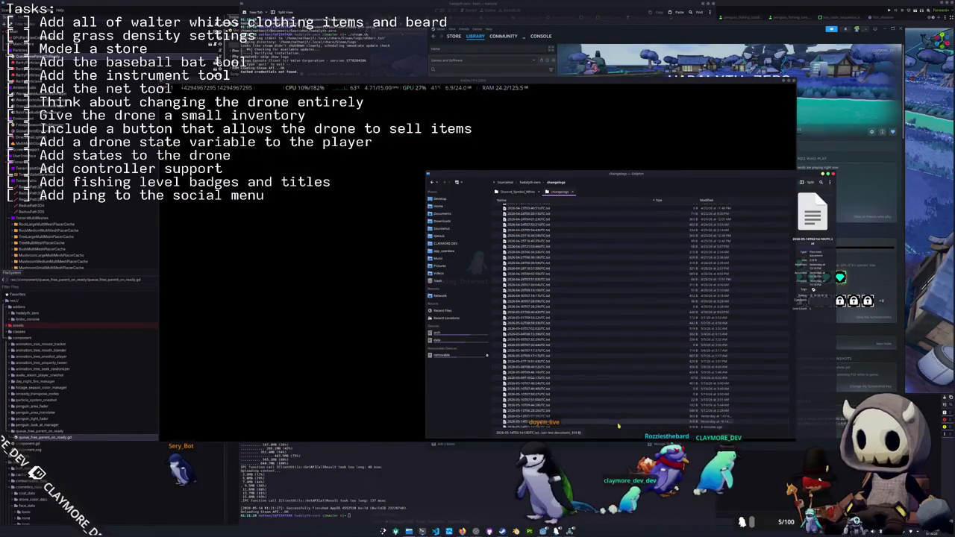
pyautogui.doubleClick(626, 426)
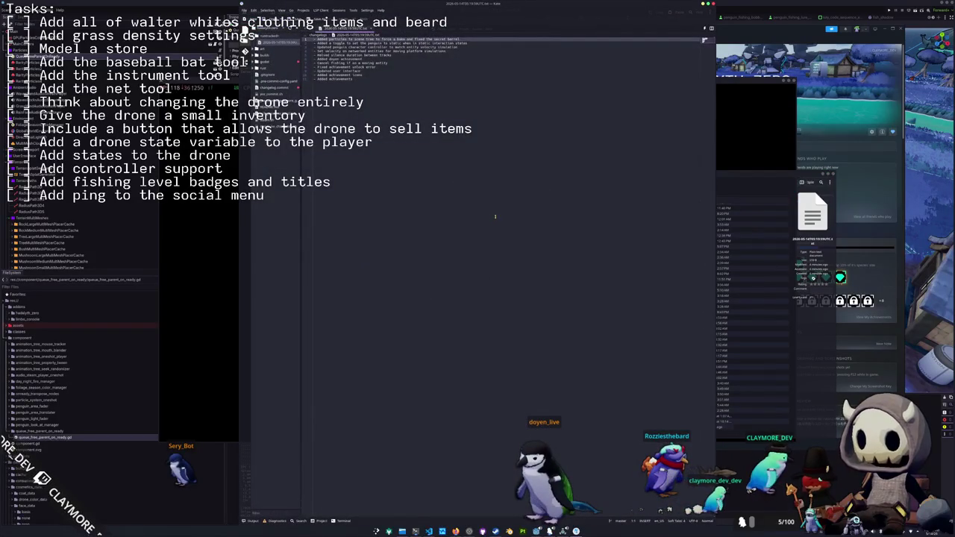
# Select the whole changelog text in Kate, then bring the Steam library back up
pyautogui.hotkey('ctrl', 'a')
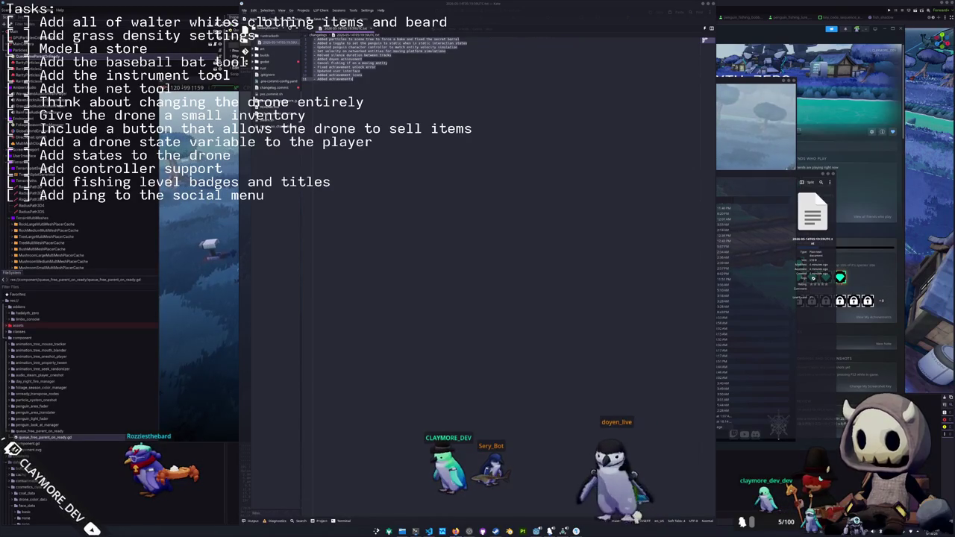
pyautogui.click(853, 222)
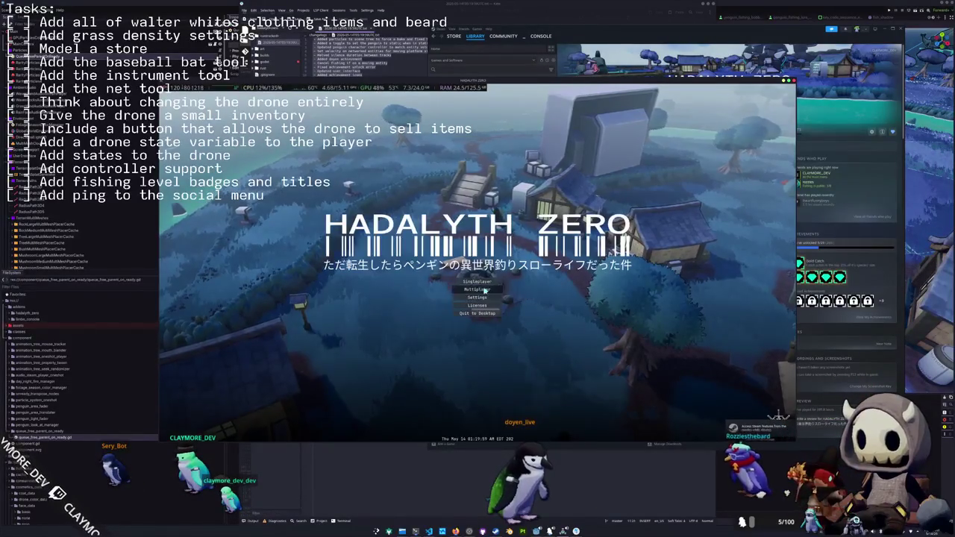
# Choose Multiplayer on the title menu and create a new lobby to load in
pyautogui.click(484, 289)
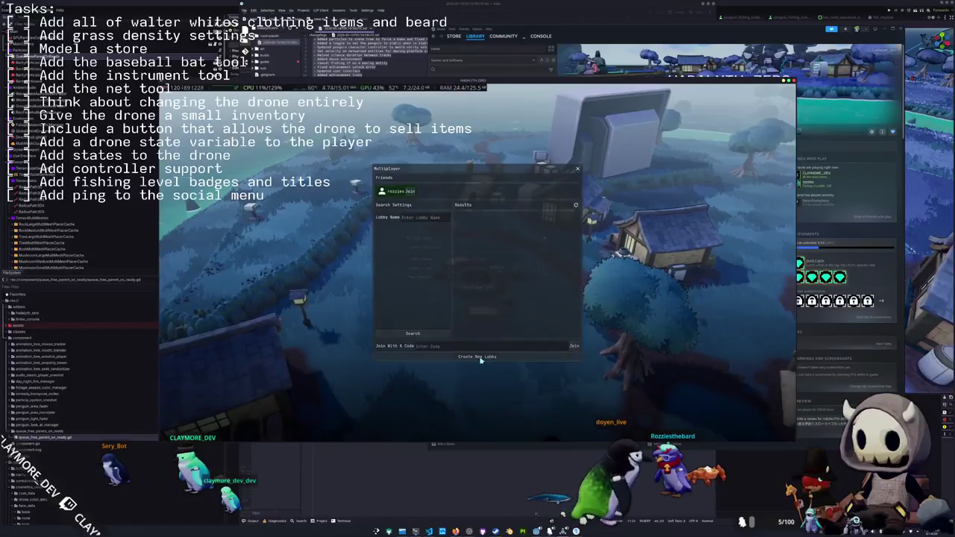
pyautogui.click(479, 356)
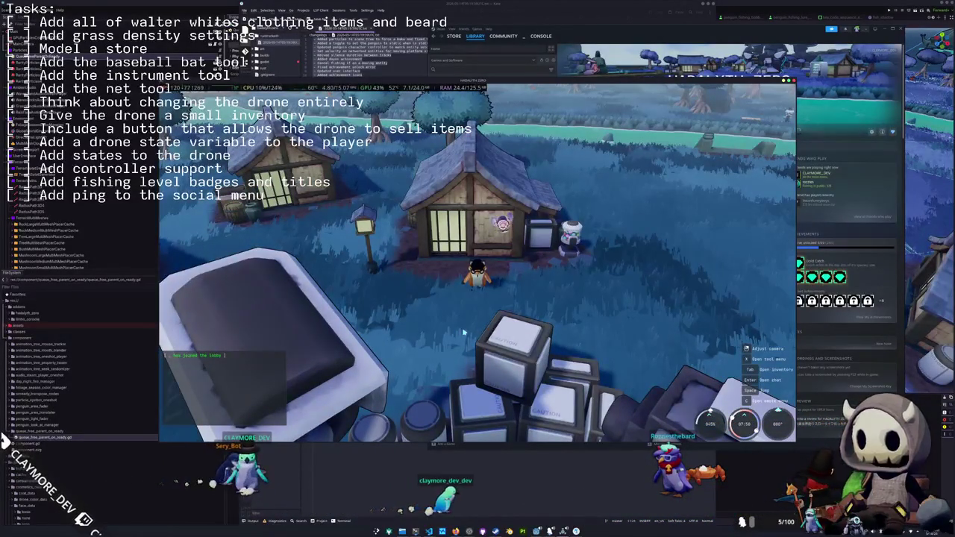
# Run the penguin between houses and inspect the Red Algae Juice and Seal Milk inventory actions
pyautogui.press('w')
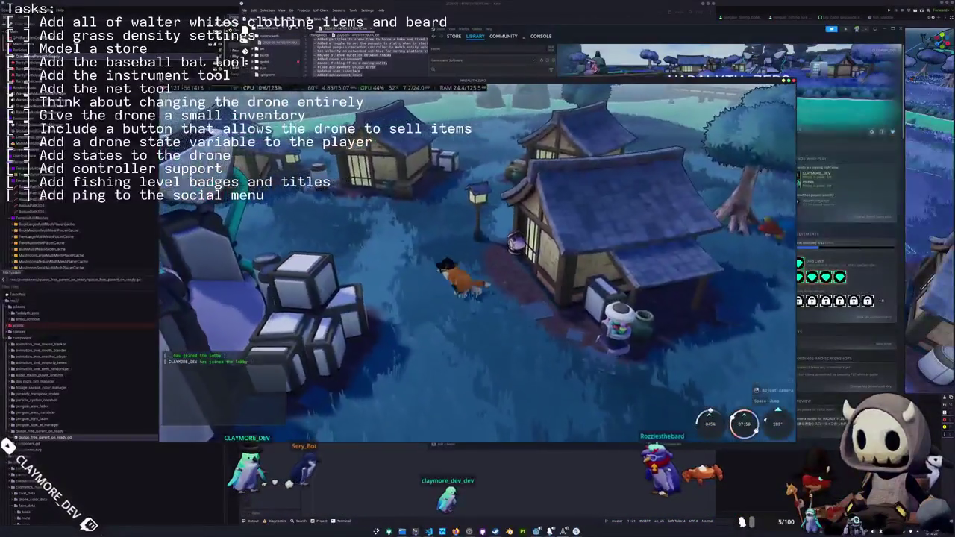
pyautogui.press('w')
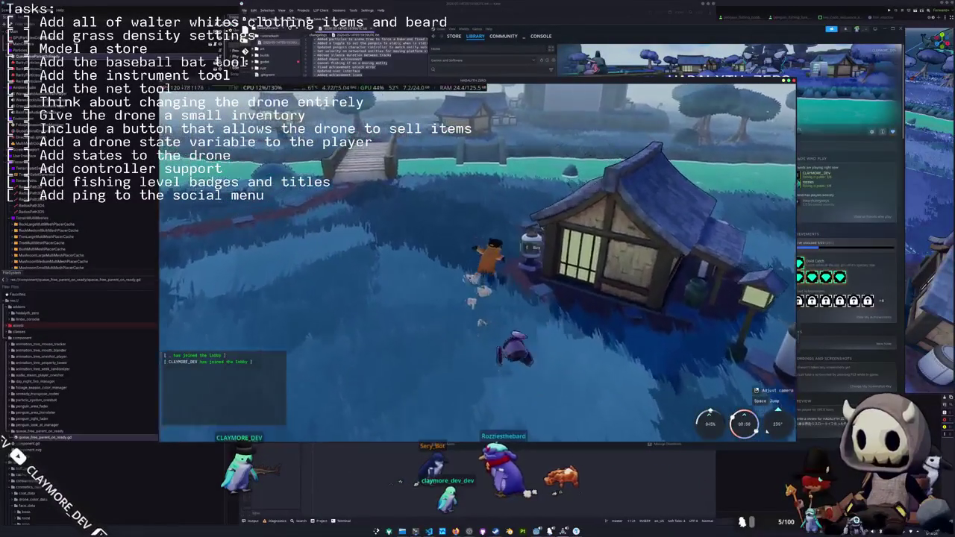
pyautogui.press('Tab')
pyautogui.rightClick(369, 139)
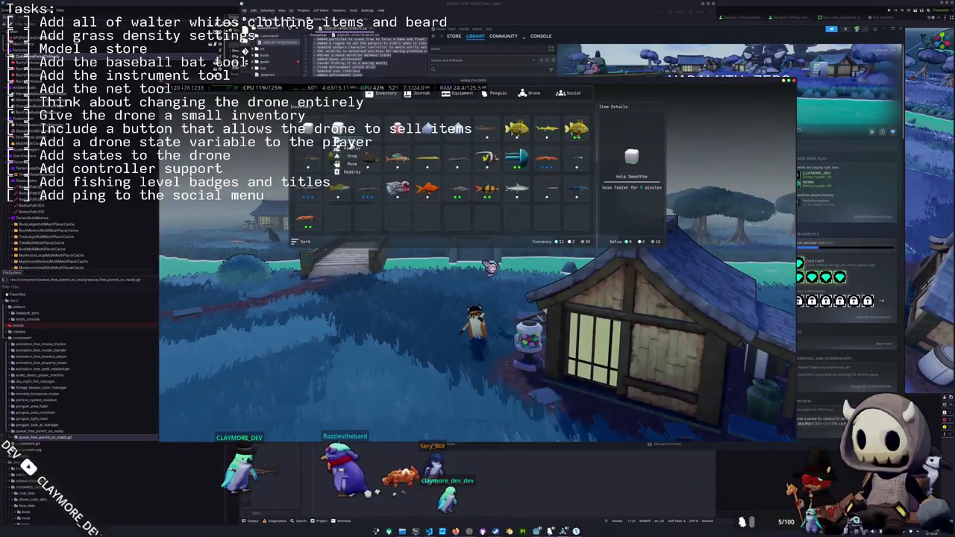
pyautogui.rightClick(427, 139)
pyautogui.click(429, 141)
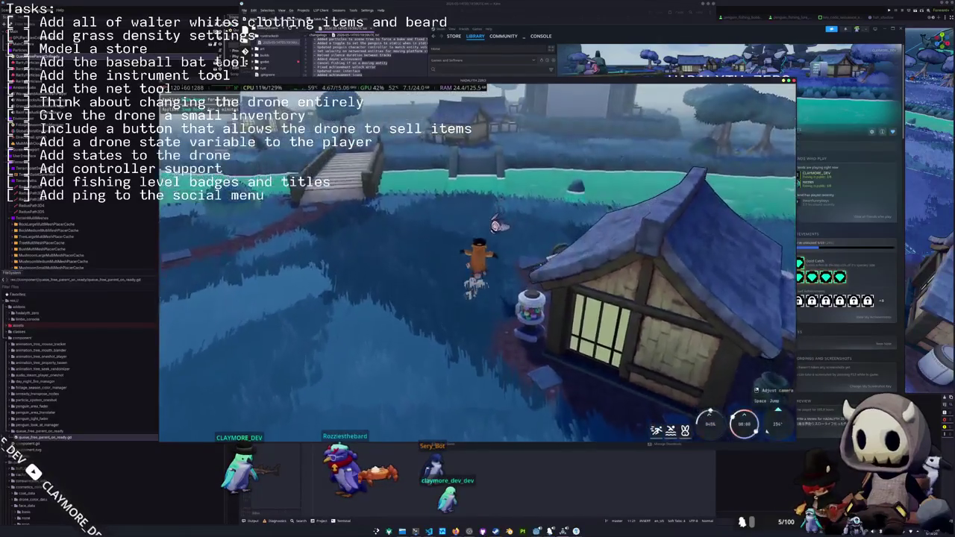
# Run to the dock, equip the fishing tool, aim a cast at the water, then switch to VS Code
pyautogui.press('w')
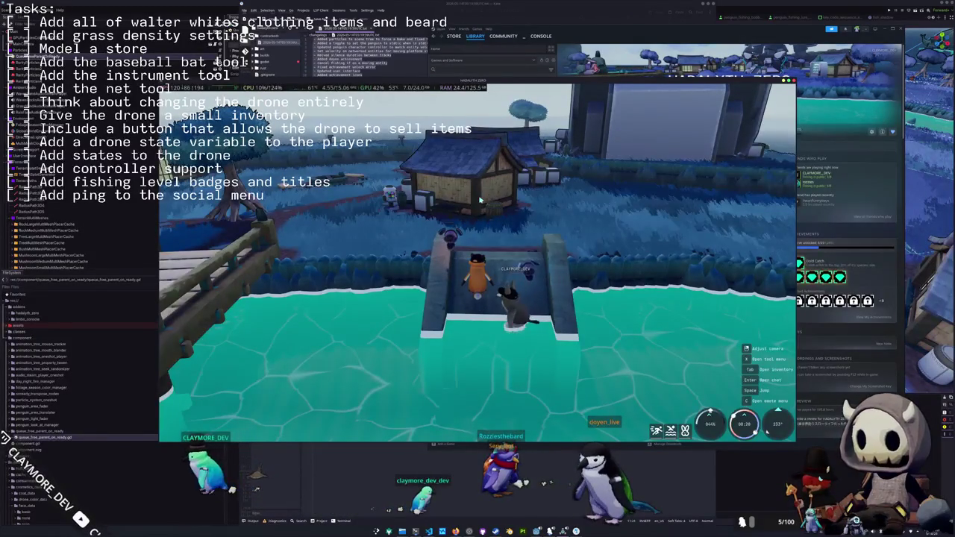
pyautogui.moveTo(481, 200)
pyautogui.mouseDown()
pyautogui.moveTo(494, 89)
pyautogui.moveTo(463, 142)
pyautogui.mouseUp()
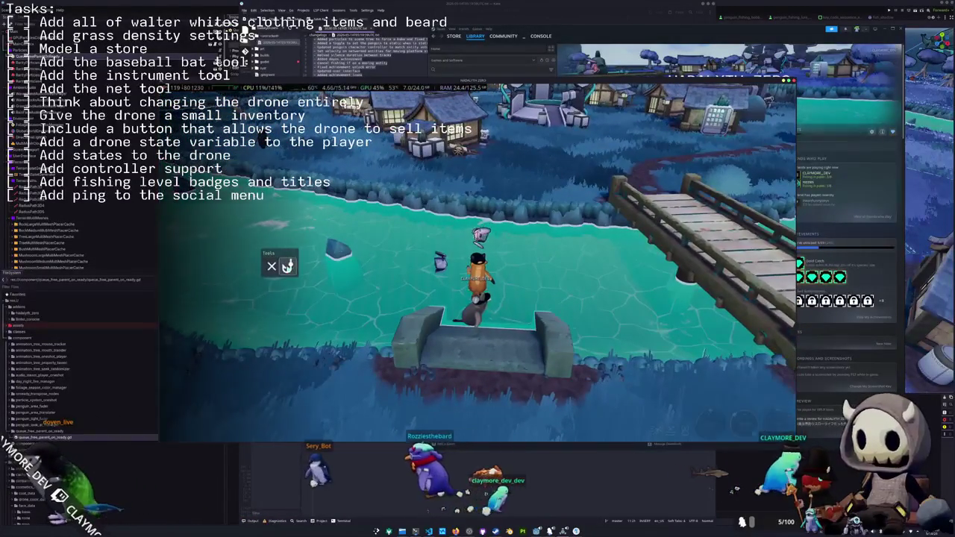
pyautogui.click(287, 267)
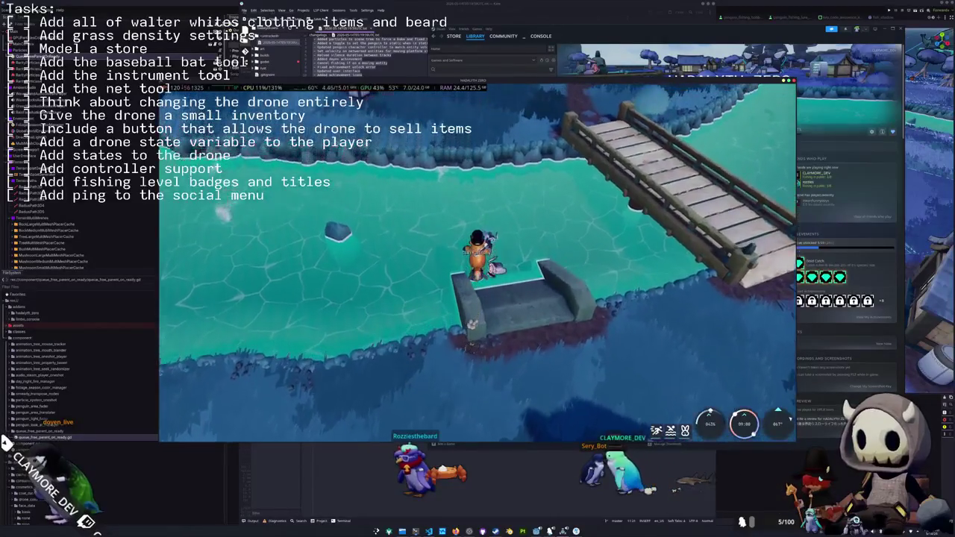
pyautogui.click(401, 224)
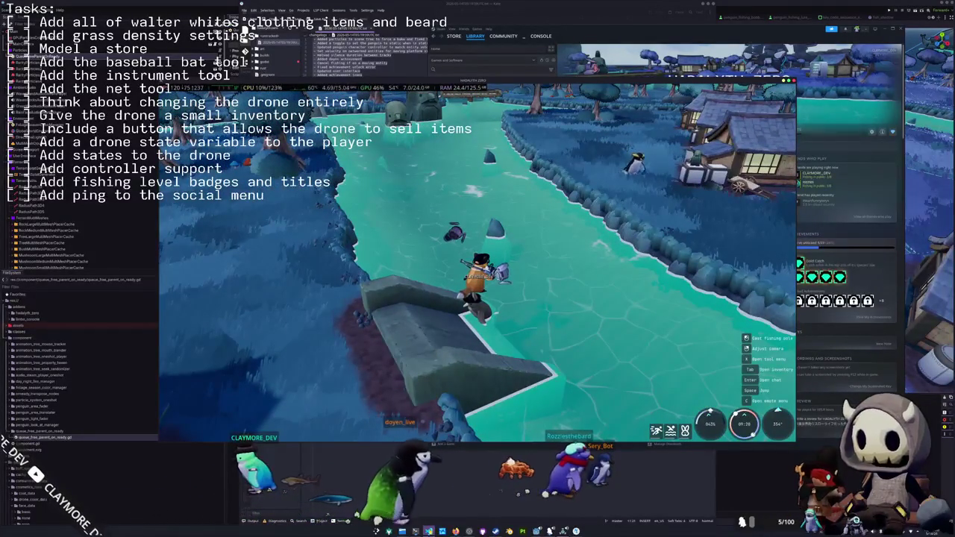
pyautogui.hotkey('alt', 'Tab')
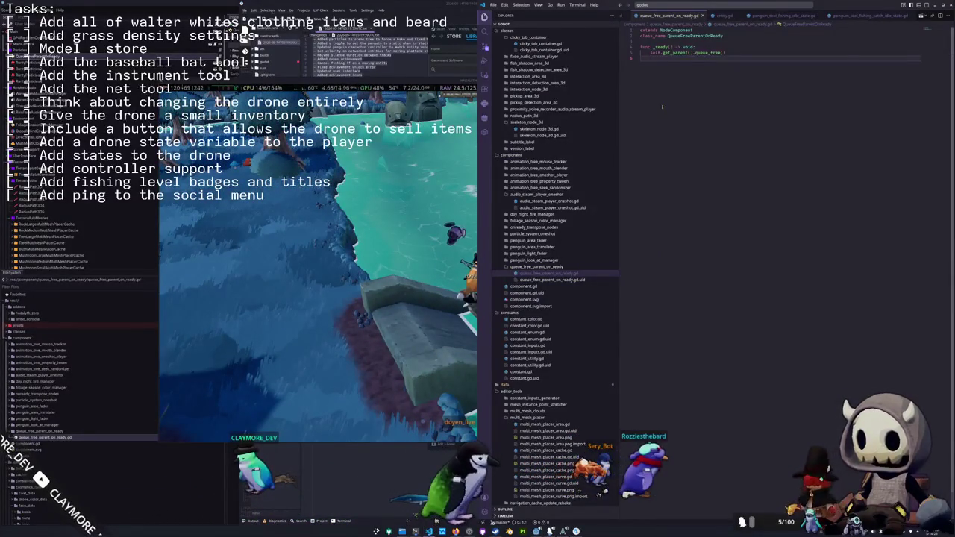
# Open entity.gd and scroll down past the max_velocity declaration
pyautogui.click(722, 16)
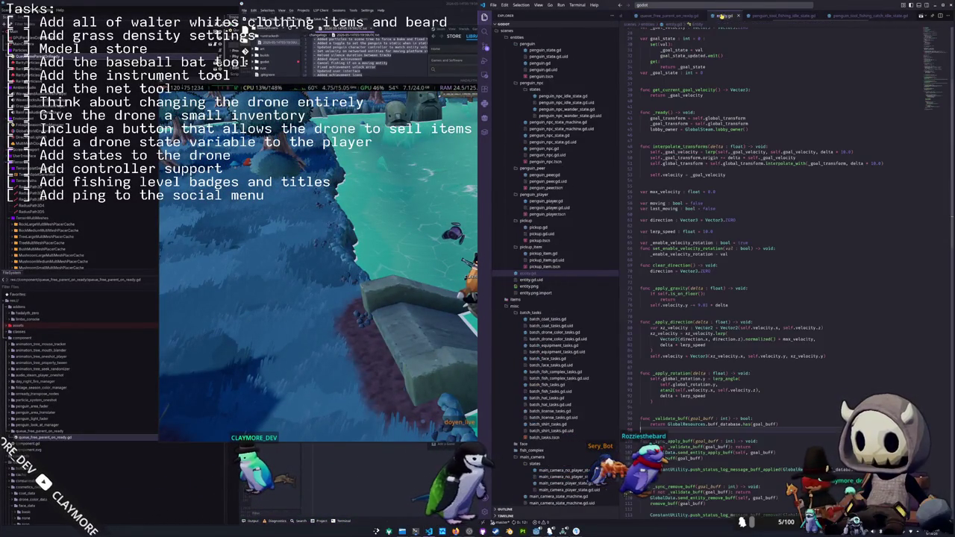
pyautogui.scroll(-1, 656, 183)
pyautogui.click(652, 185)
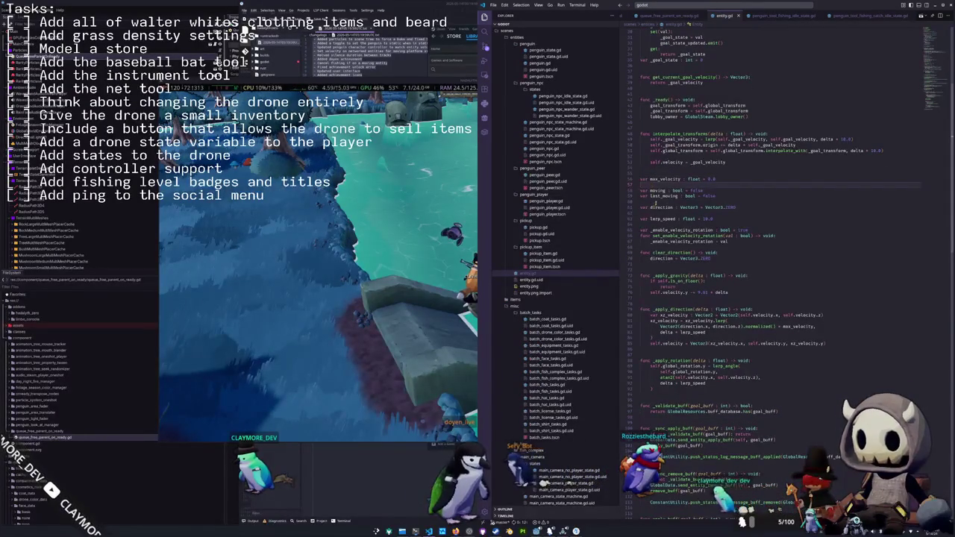
pyautogui.scroll(-3, 653, 231)
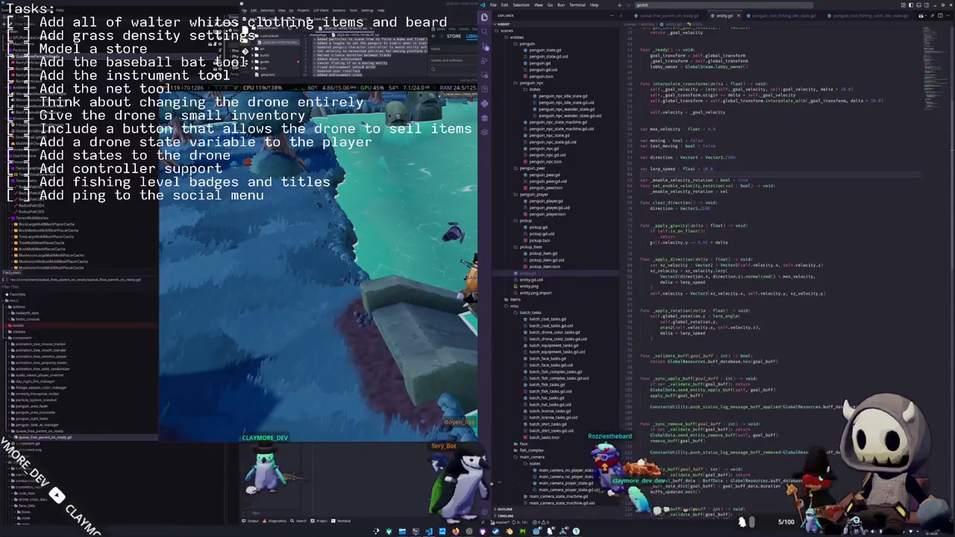
pyautogui.scroll(-1, 651, 250)
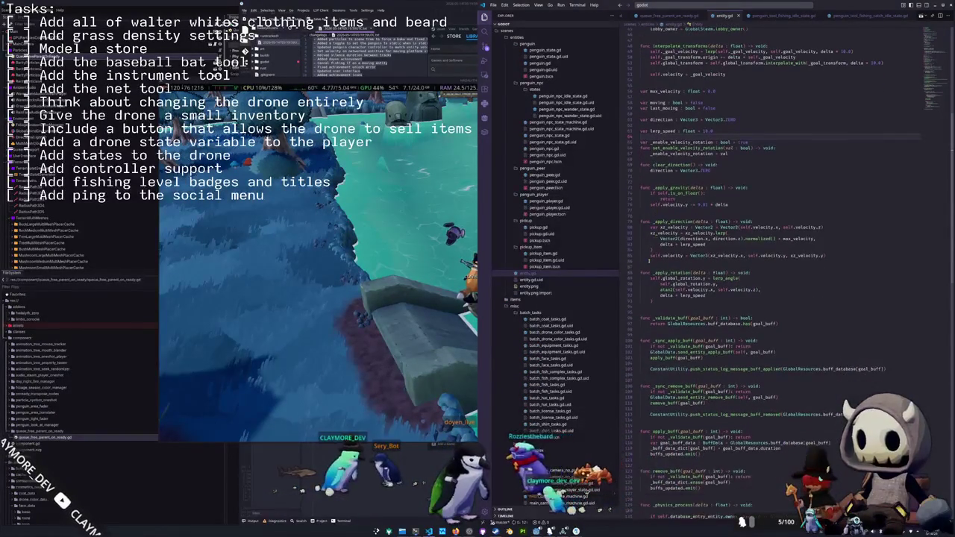
# Quit the running game to the desktop from its escape menu
pyautogui.click(472, 270)
pyautogui.press('Escape')
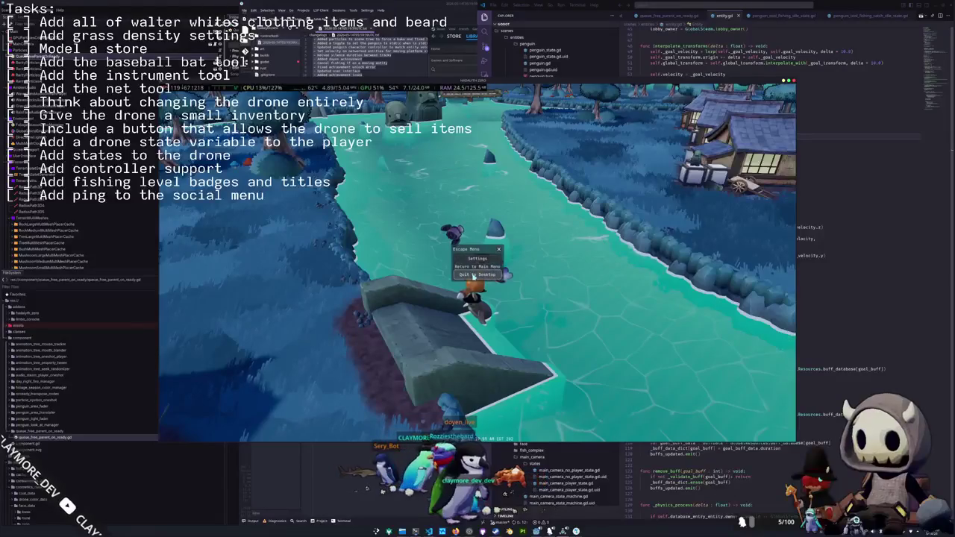
pyautogui.click(473, 276)
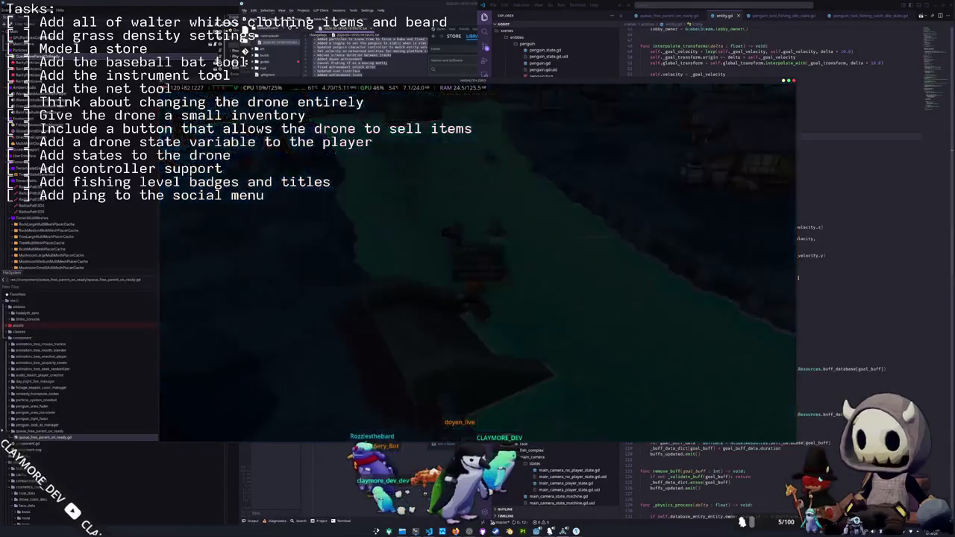
# Review entity.gd's _physics_process to see how the moving flag is set
pyautogui.click(674, 254)
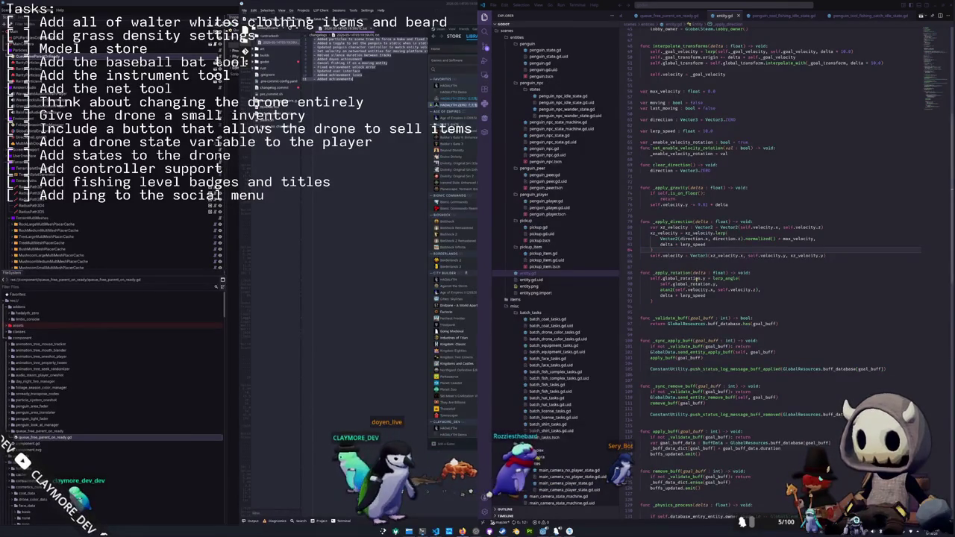
pyautogui.scroll(1, 654, 309)
pyautogui.scroll(5, 654, 309)
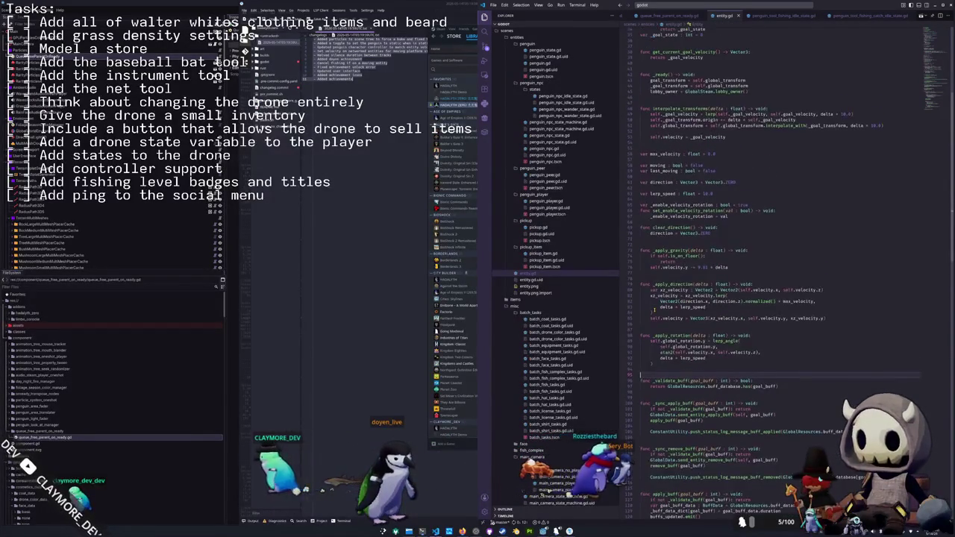
pyautogui.scroll(7, 746, 284)
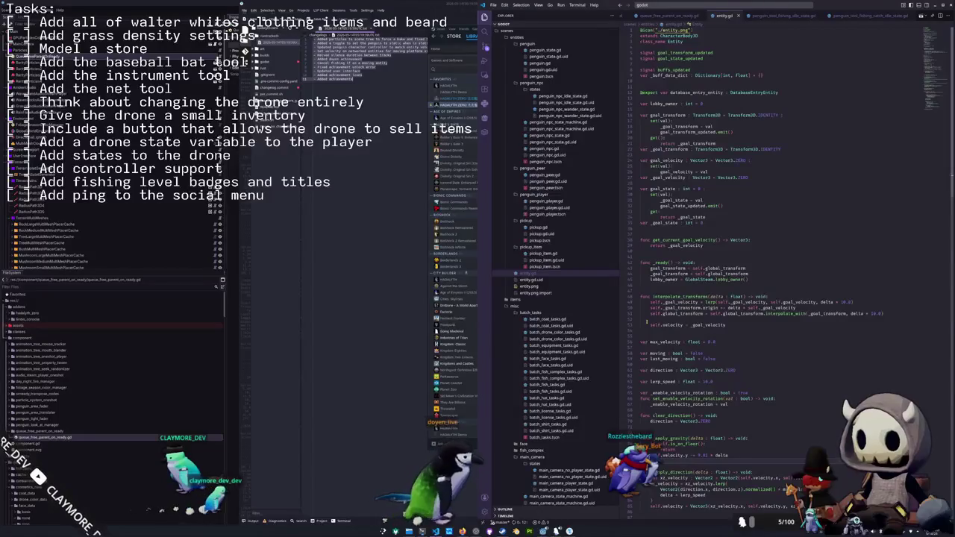
pyautogui.scroll(-15, 647, 323)
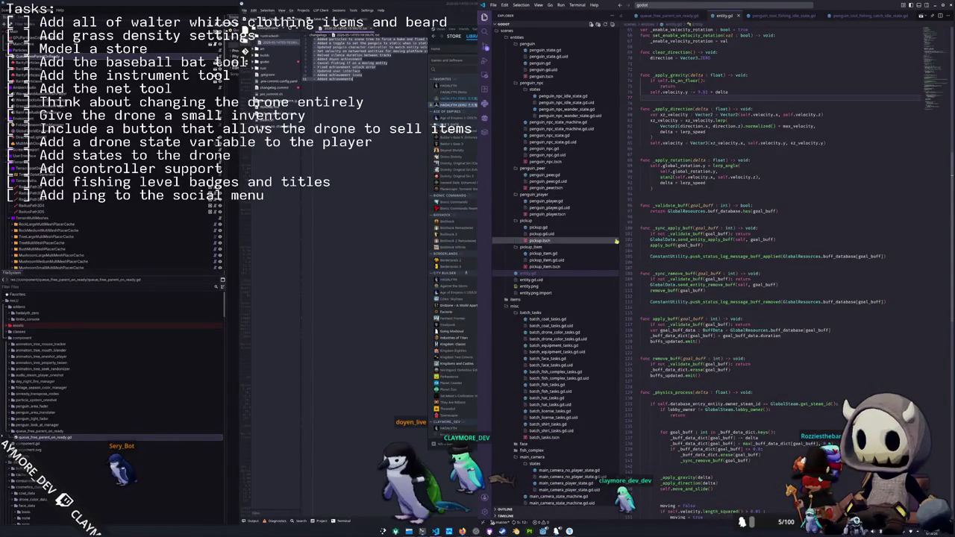
pyautogui.scroll(-5, 641, 225)
pyautogui.scroll(-4, 677, 286)
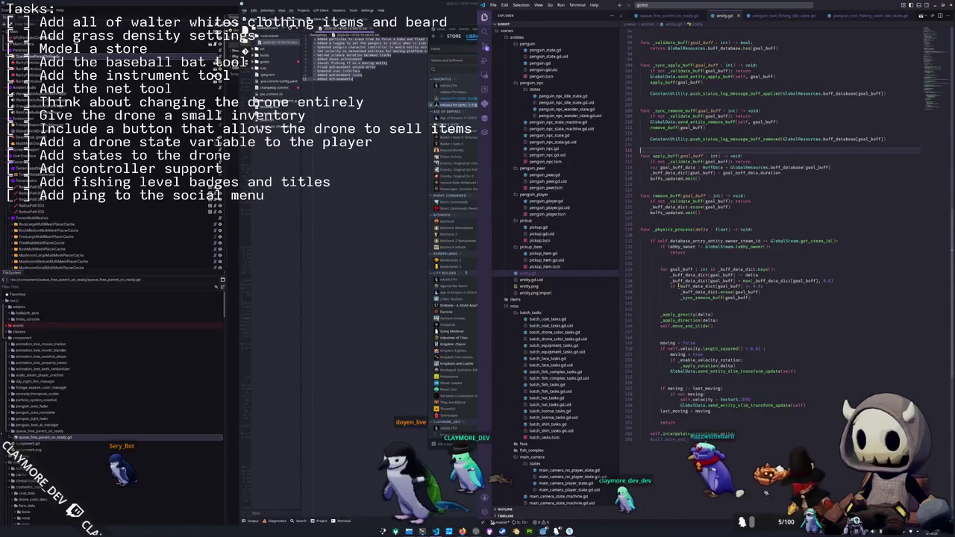
# Highlight every use of send_entity_slim_transform_update in entity.gd
pyautogui.moveTo(661, 320)
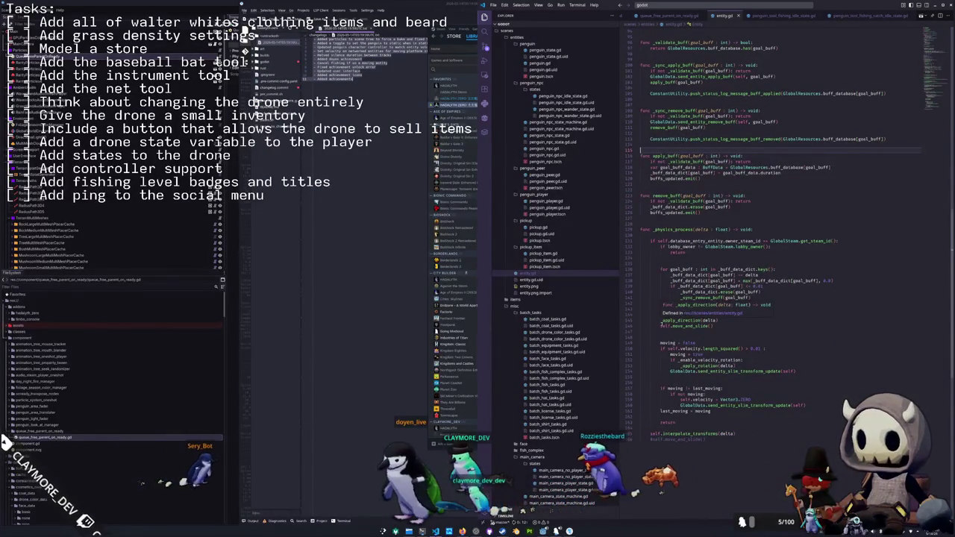
pyautogui.moveTo(705, 400)
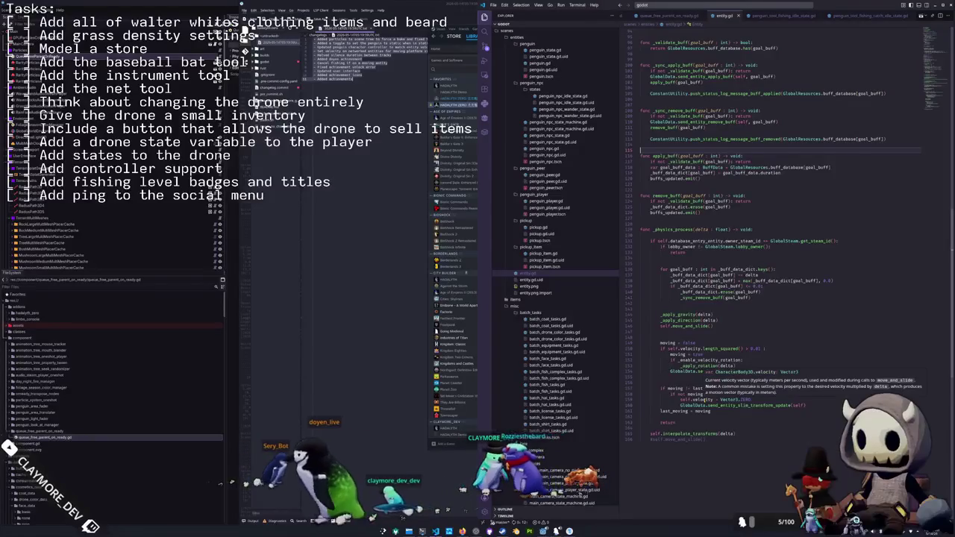
pyautogui.moveTo(765, 405)
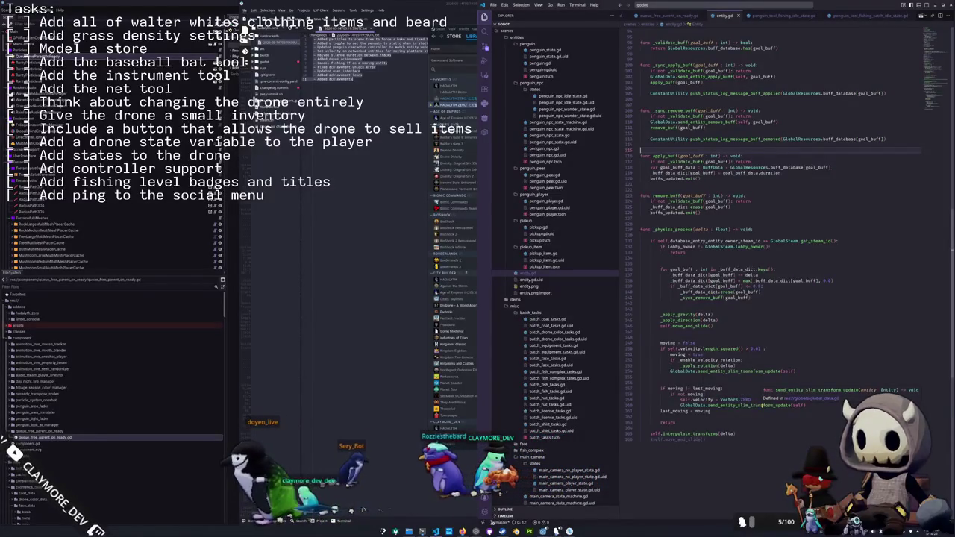
pyautogui.click(765, 405)
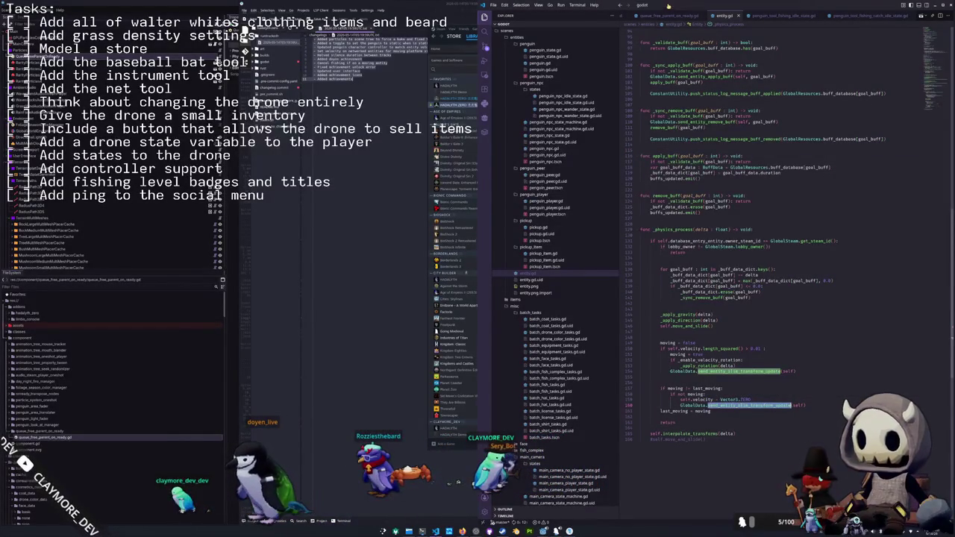
pyautogui.scroll(2, 677, 17)
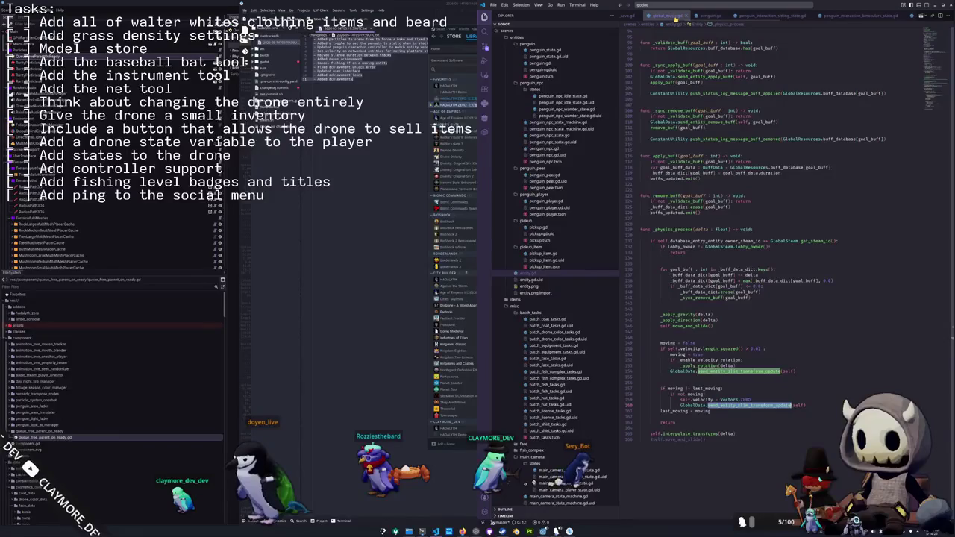
# Switch to penguin.gd and browse its name, message and picture-message update functions
pyautogui.click(710, 16)
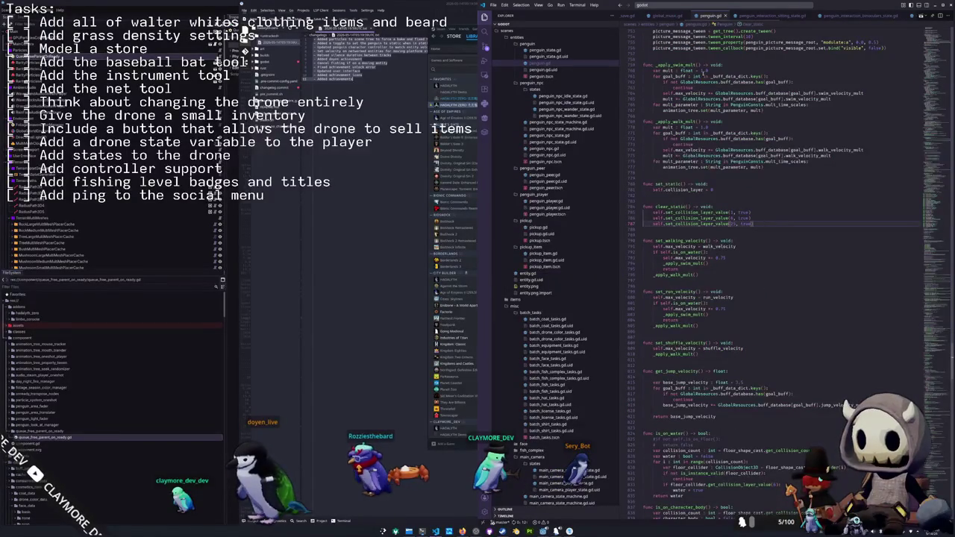
pyautogui.scroll(-2, 703, 195)
pyautogui.scroll(20, 703, 194)
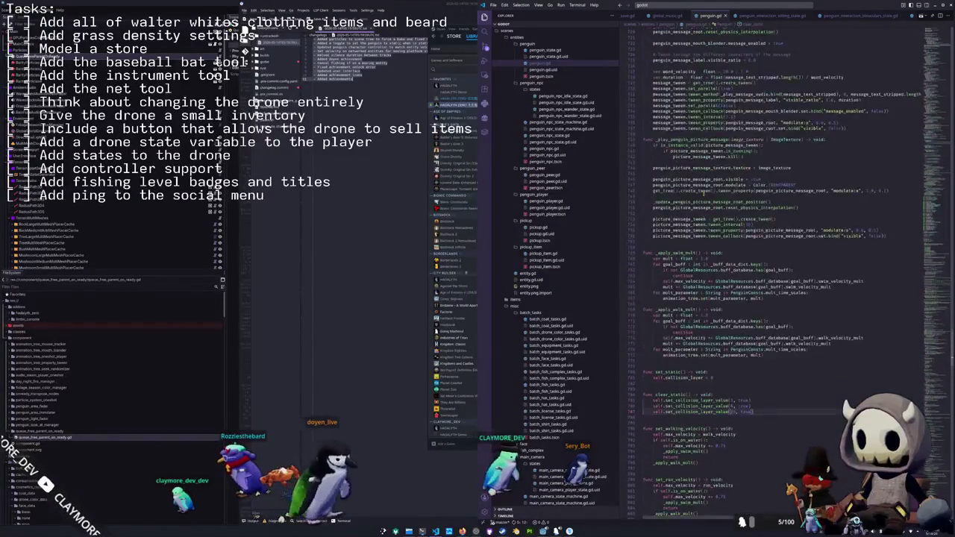
pyautogui.scroll(15, 703, 194)
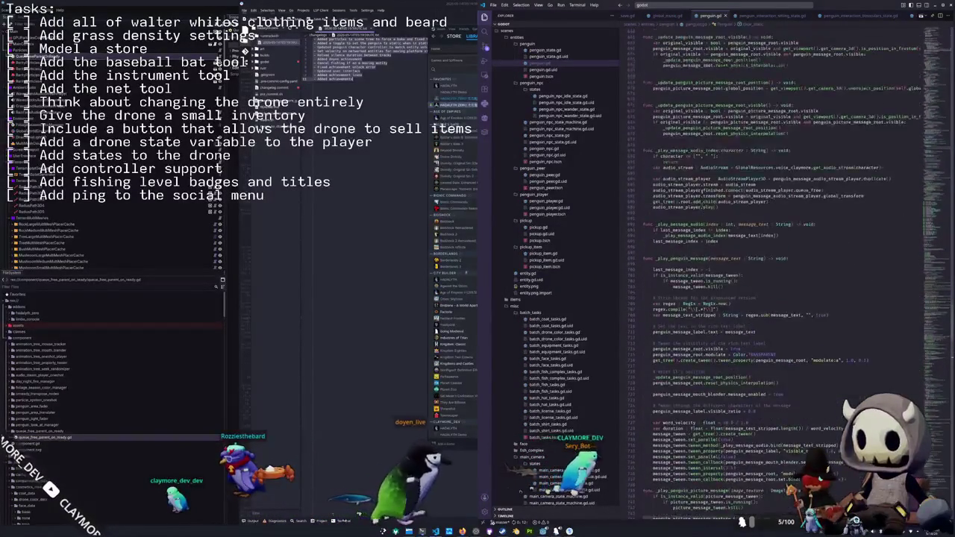
pyautogui.scroll(8, 703, 195)
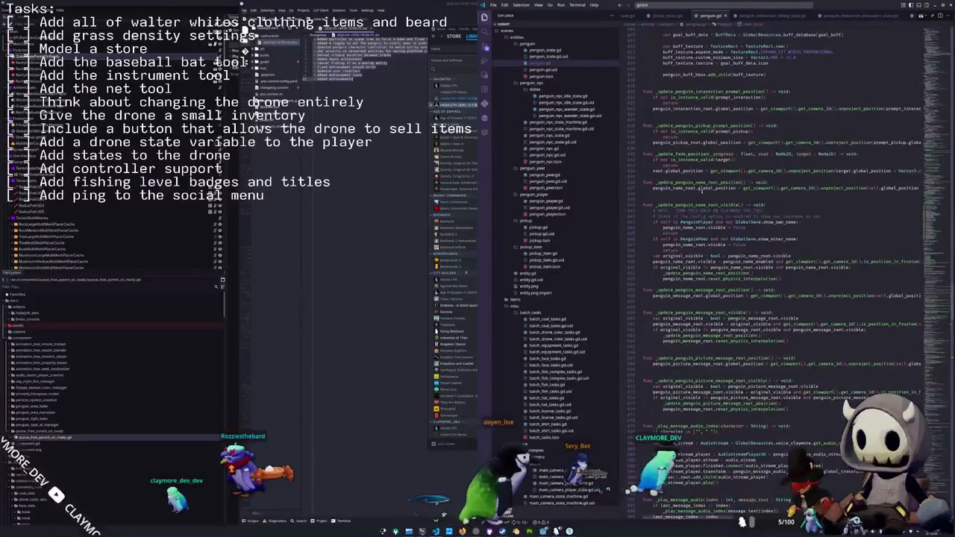
pyautogui.scroll(5, 694, 192)
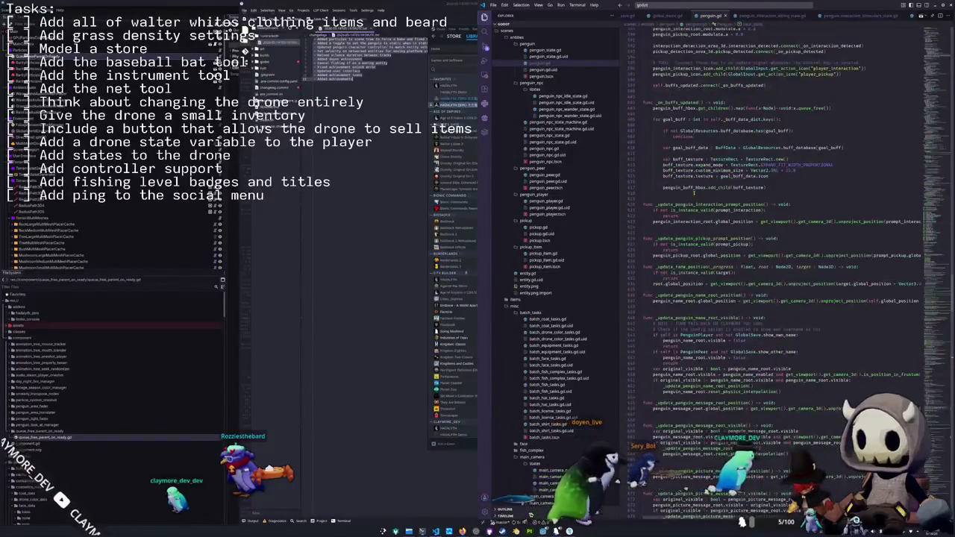
pyautogui.scroll(-15, 695, 194)
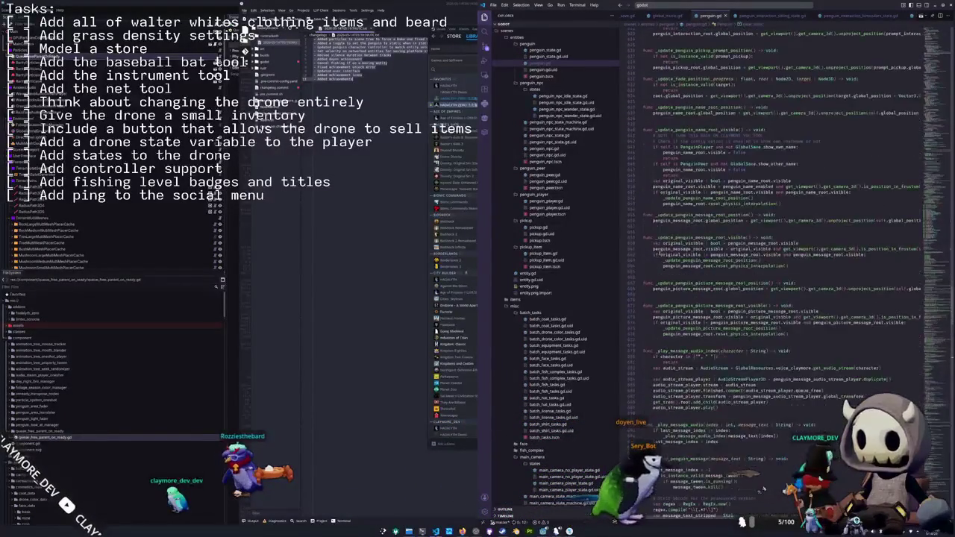
# Find is_moving and rewrite line 856 to test the collider's velocity.length() against 0.0
pyautogui.scroll(-1, 657, 273)
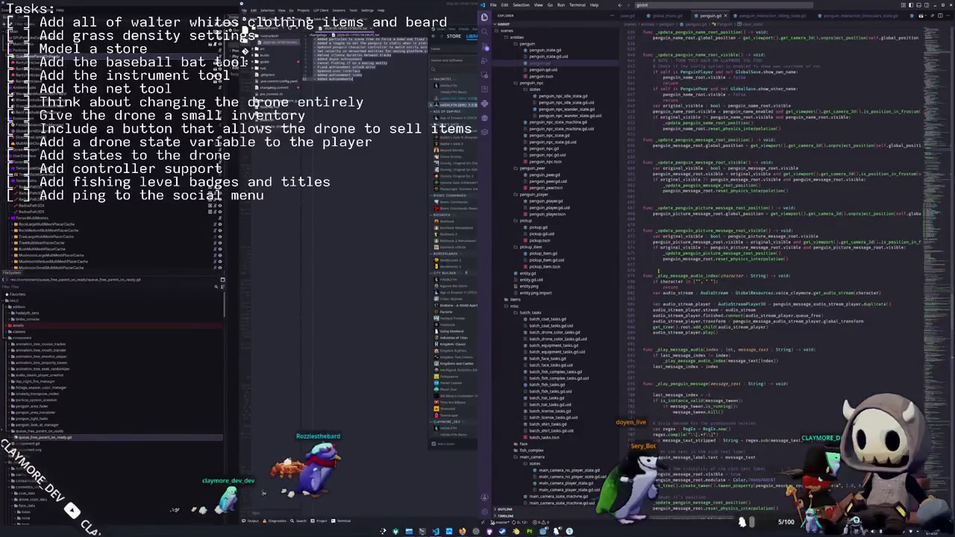
pyautogui.hotkey('ctrl', 'f')
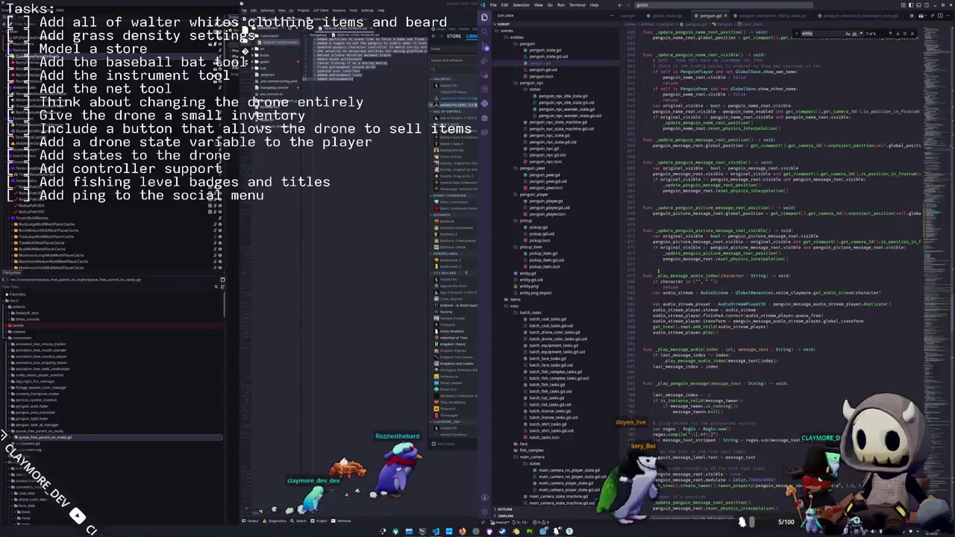
pyautogui.write('is_moving')
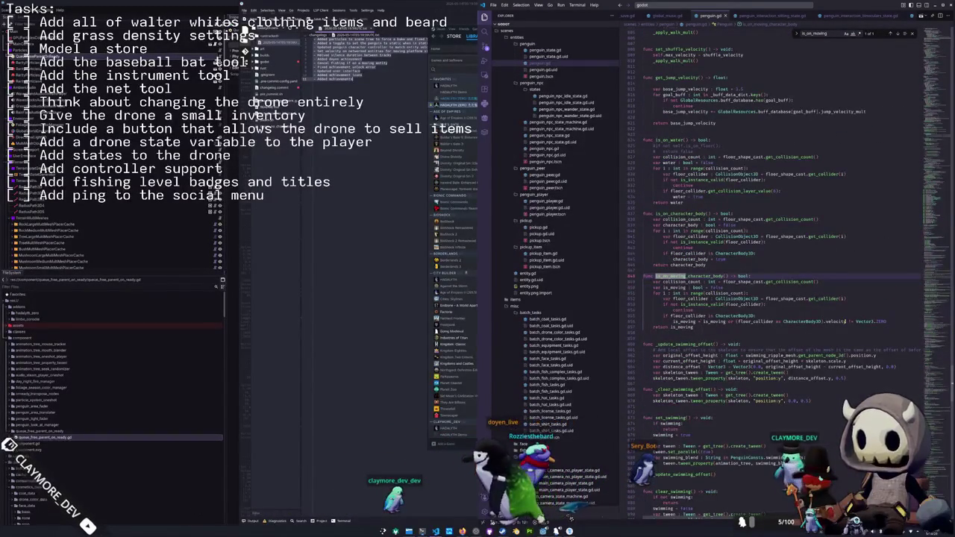
pyautogui.write('.length')
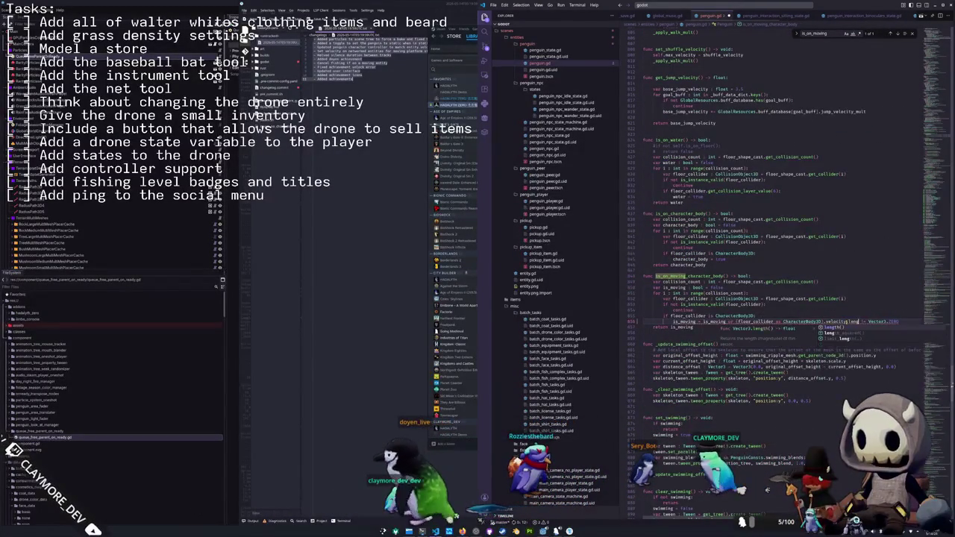
pyautogui.press('Return')
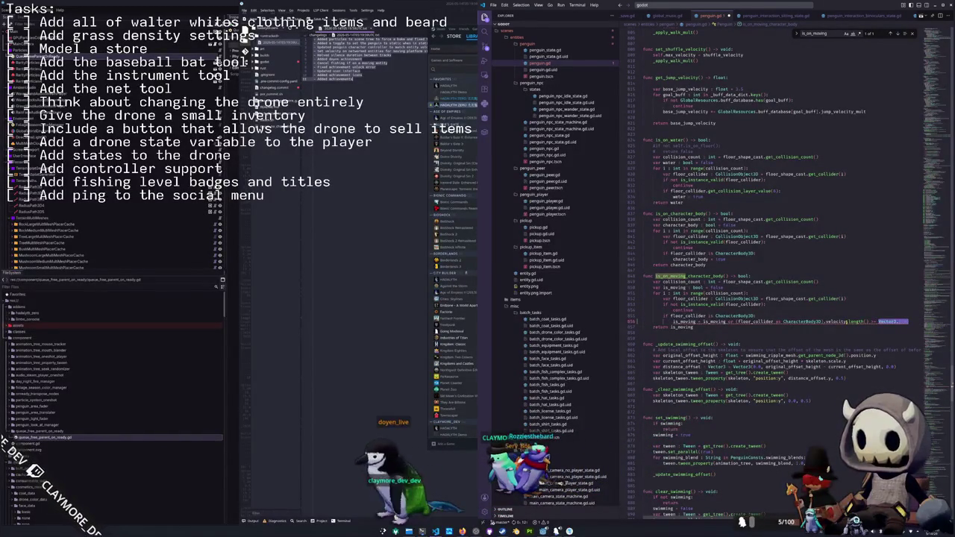
pyautogui.write('Vec')
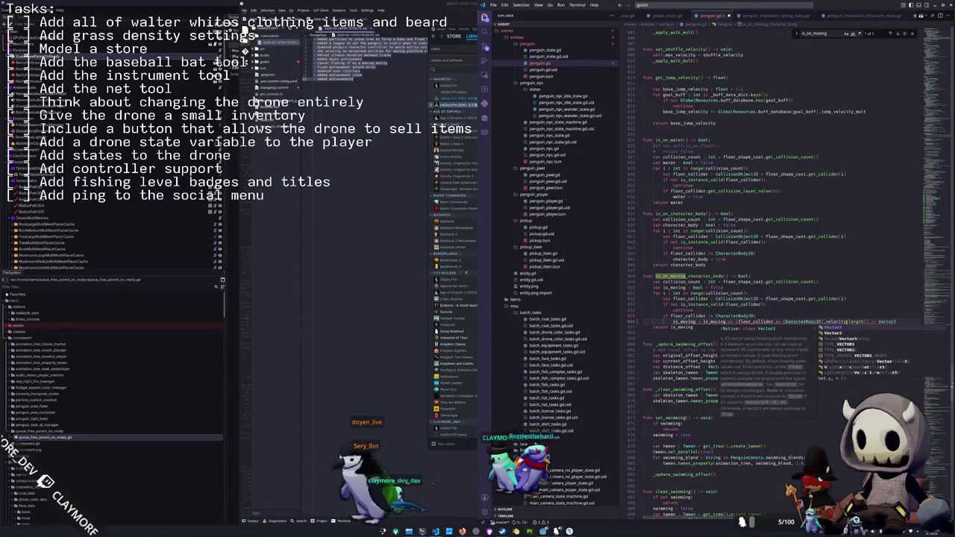
pyautogui.press('Return')
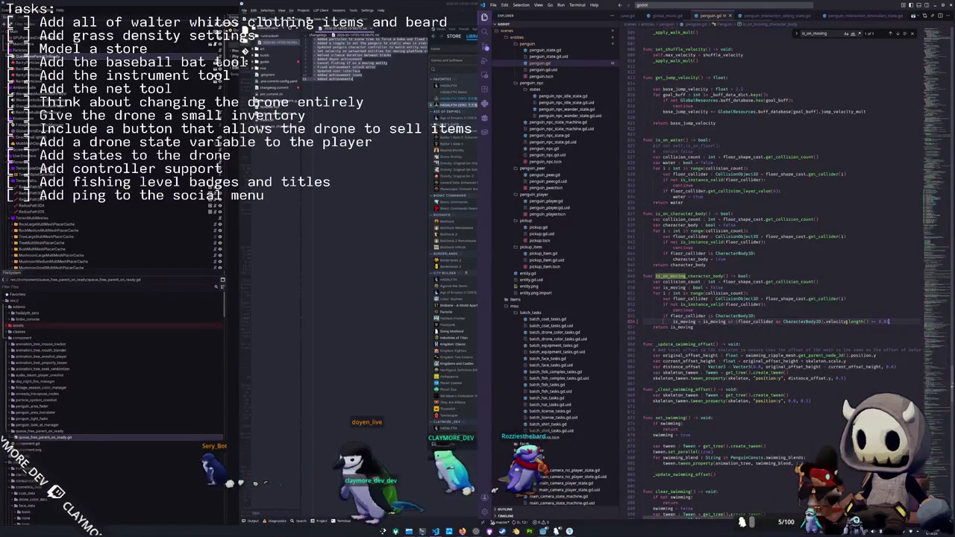
pyautogui.doubleClick(856, 322)
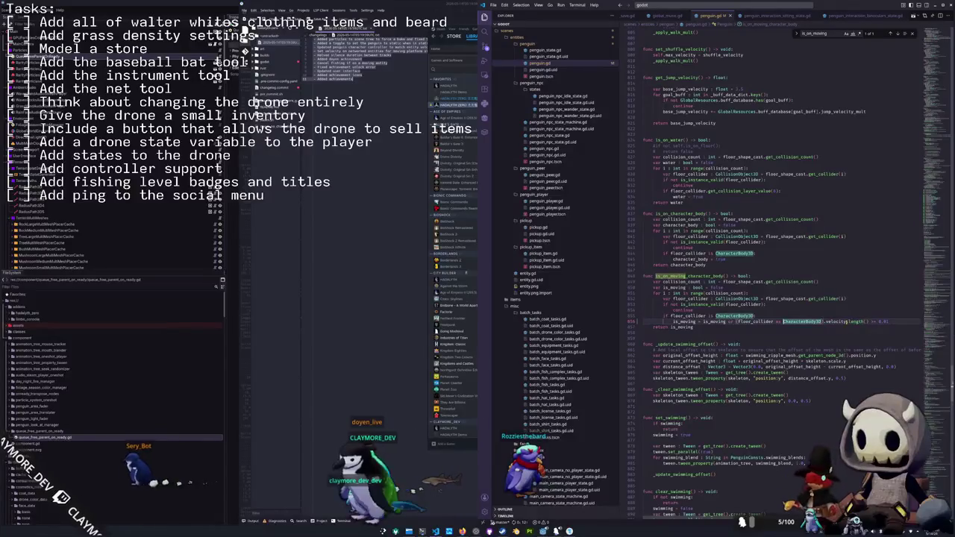
pyautogui.doubleClick(714, 322)
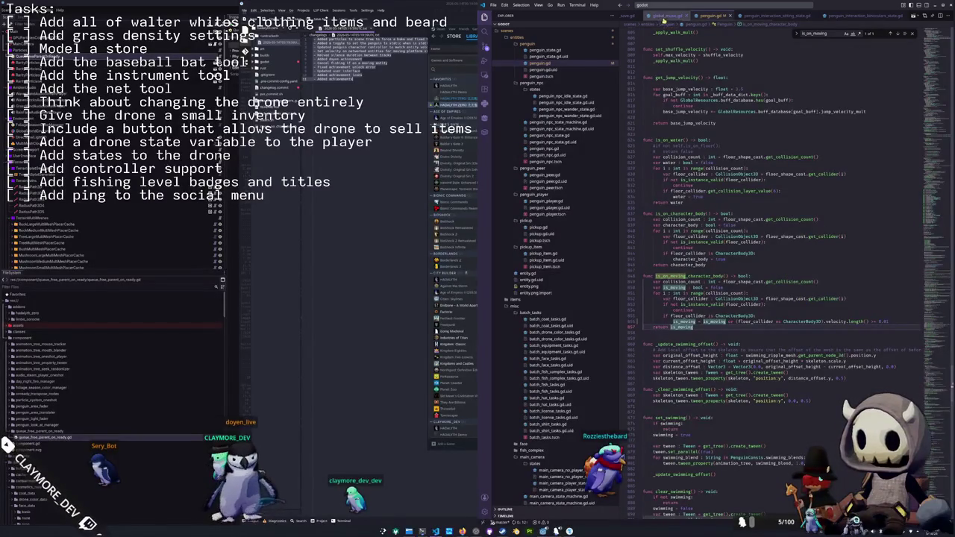
# Open penguin_tool_fishing_idle_state.gd from the penguin_tool_fishing folder
pyautogui.scroll(2, 670, 16)
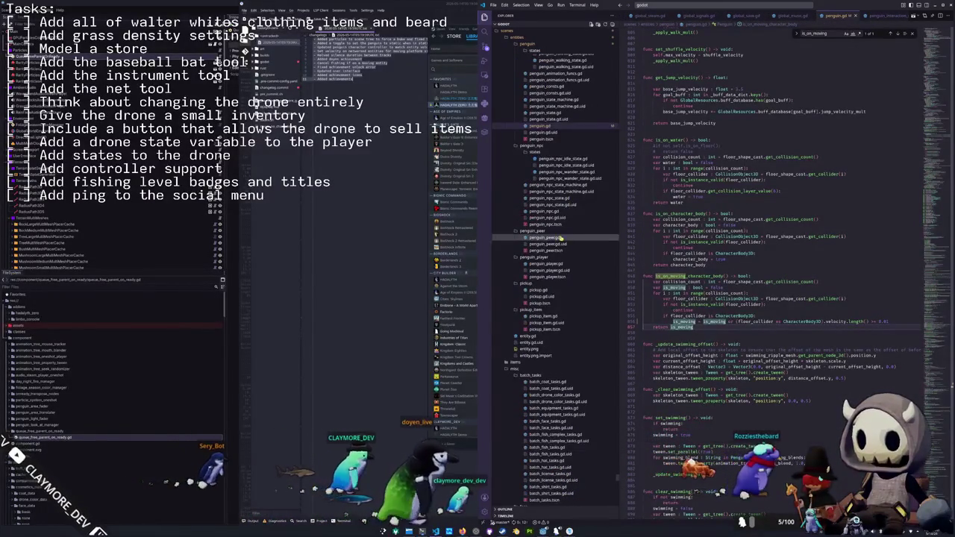
pyautogui.scroll(10, 543, 149)
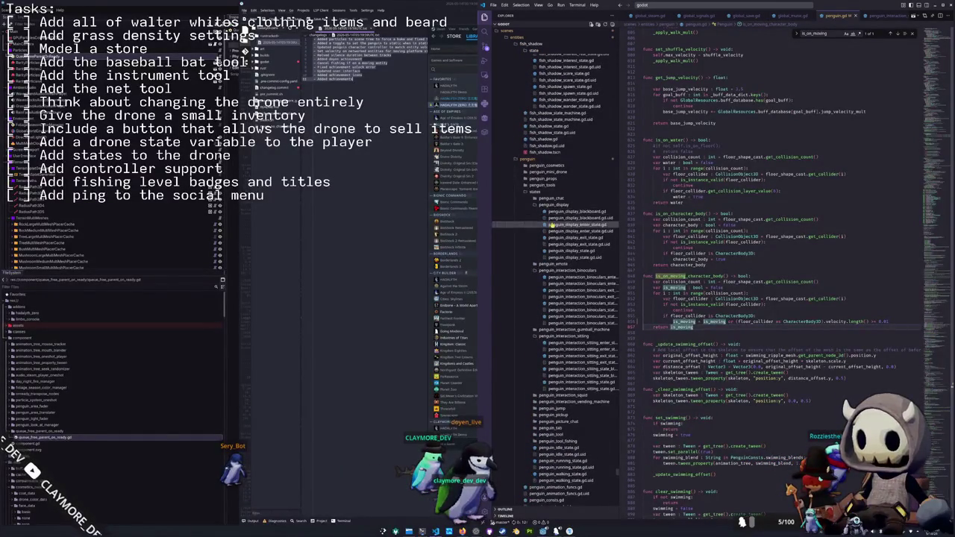
pyautogui.scroll(-1, 552, 225)
pyautogui.scroll(-9, 556, 263)
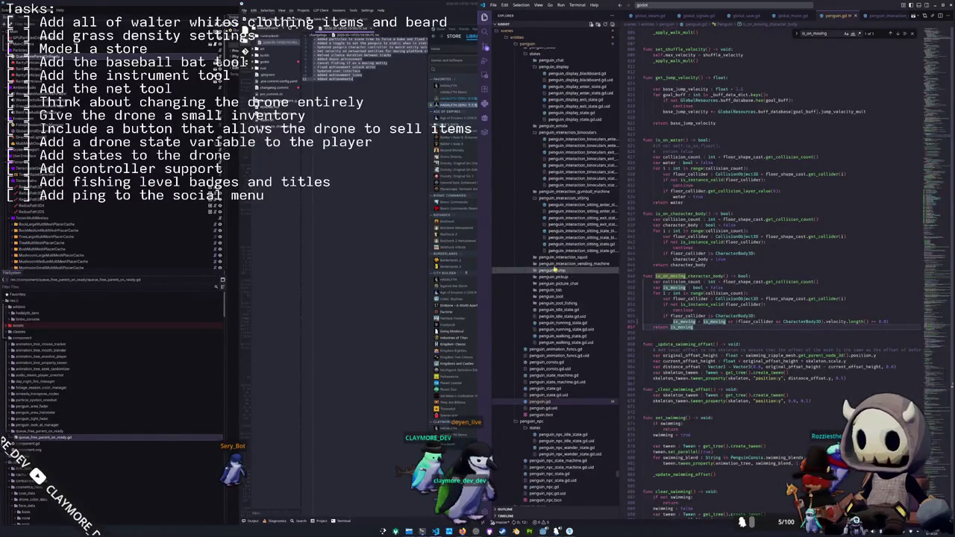
pyautogui.click(560, 303)
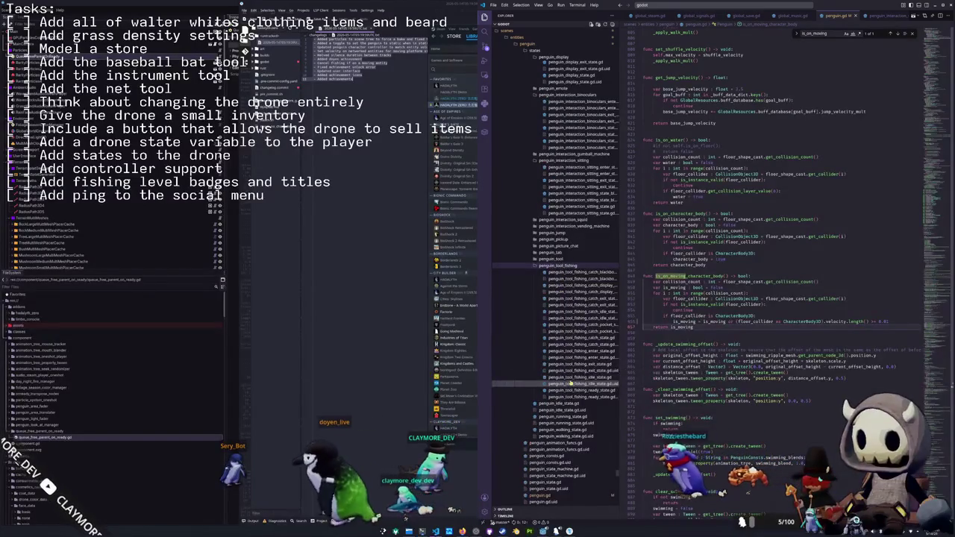
pyautogui.click(576, 377)
# Select the penguin.is_on_moving_character_body call, then return to the Godot editor
pyautogui.moveTo(658, 163); pyautogui.dragTo(746, 162)
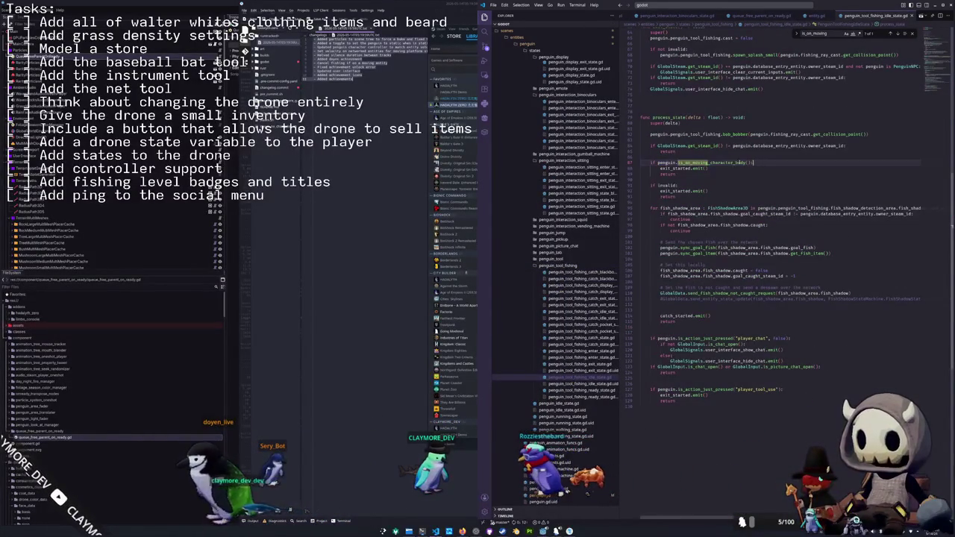
pyautogui.moveTo(658, 163); pyautogui.dragTo(745, 162)
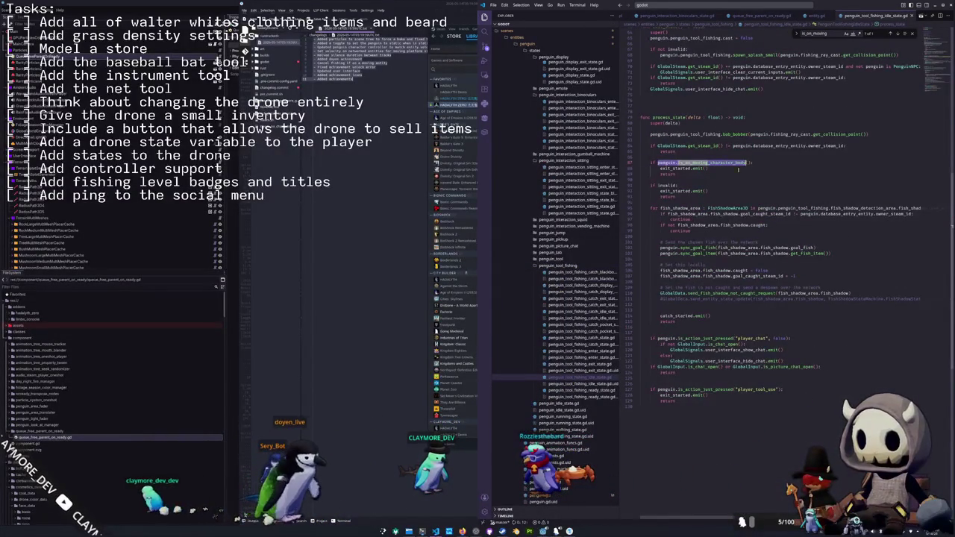
pyautogui.hotkey('alt', 'Tab')
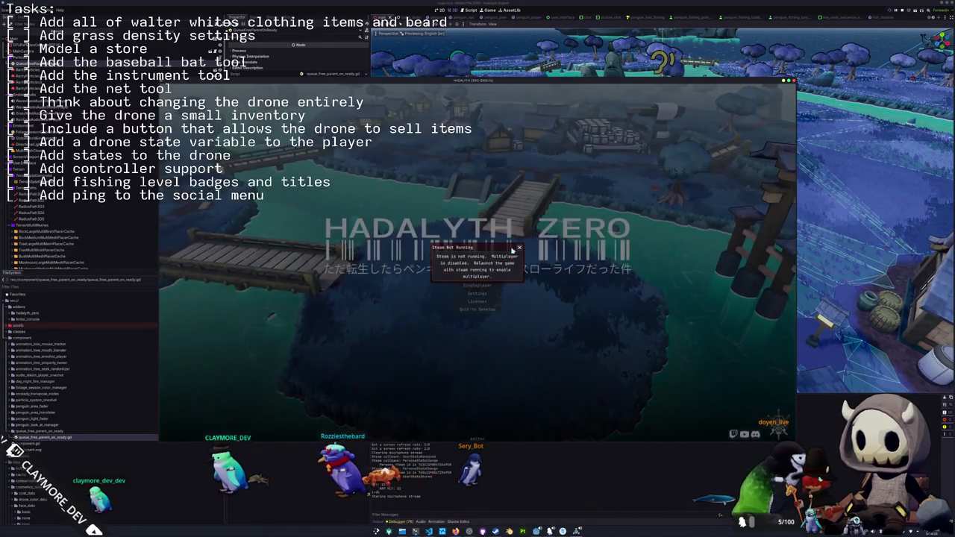
# Quit the game, relaunch with multiple run instances enabled, and open the Multiplayer lobby list
pyautogui.click(518, 249)
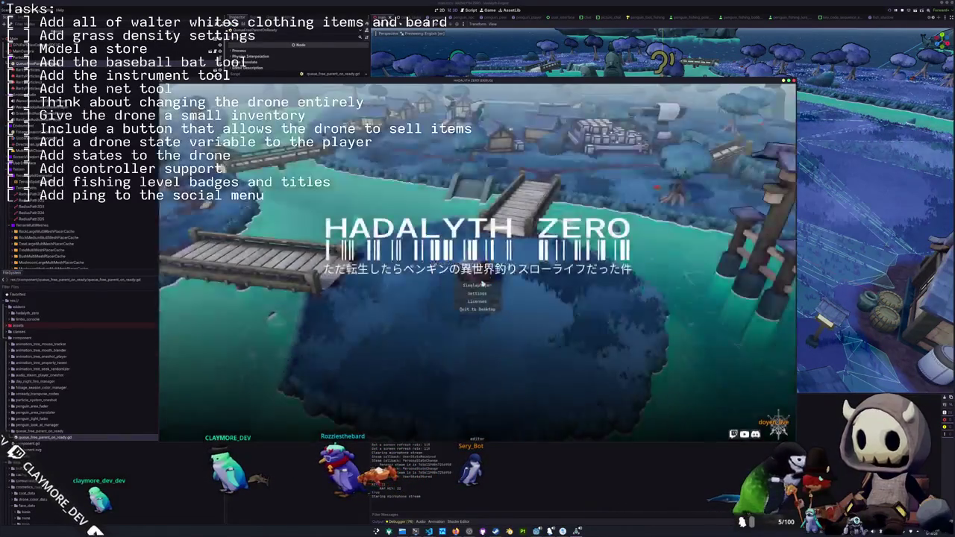
pyautogui.click(495, 296)
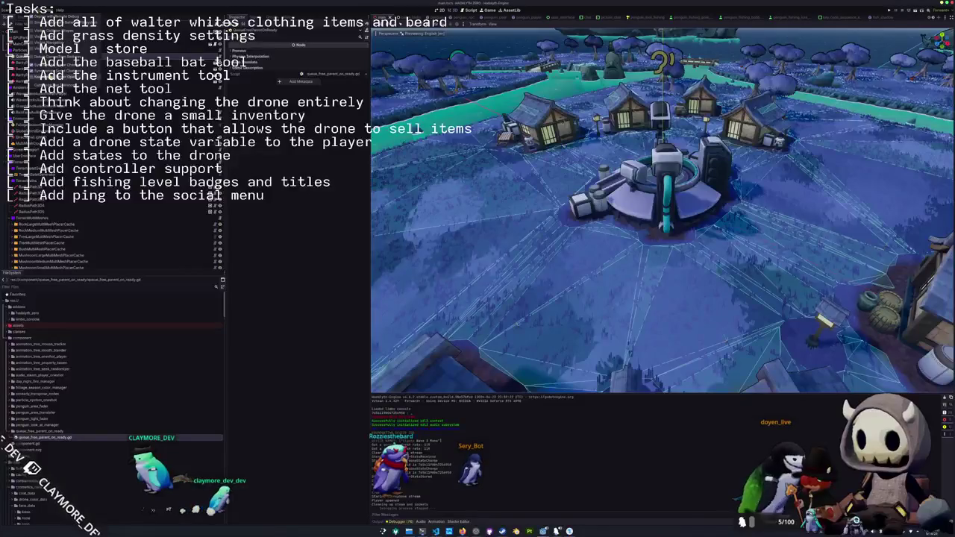
pyautogui.click(60, 86)
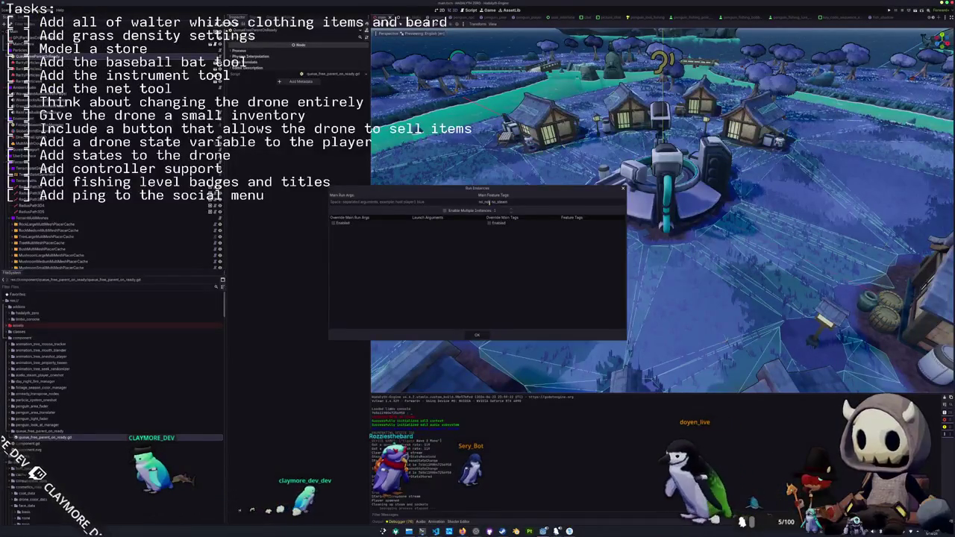
pyautogui.click(477, 335)
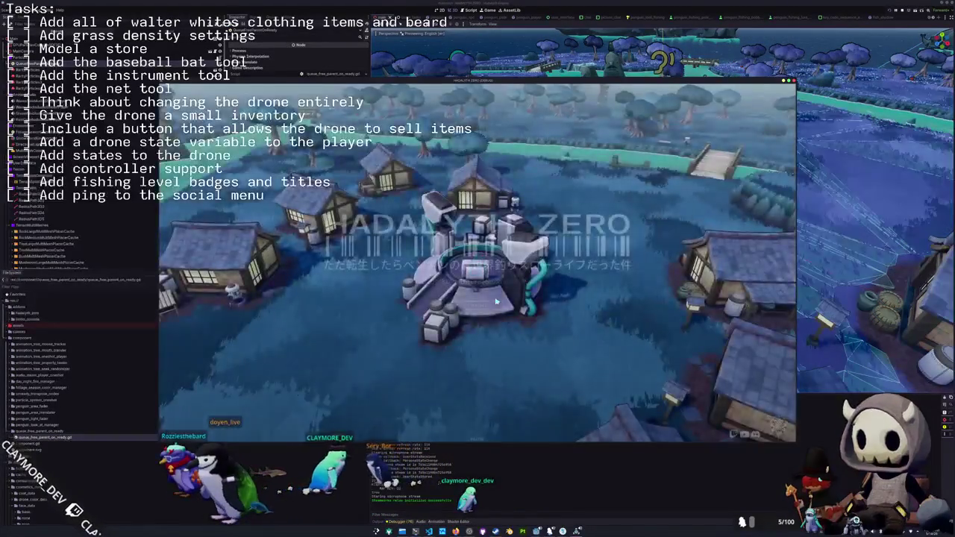
pyautogui.click(478, 293)
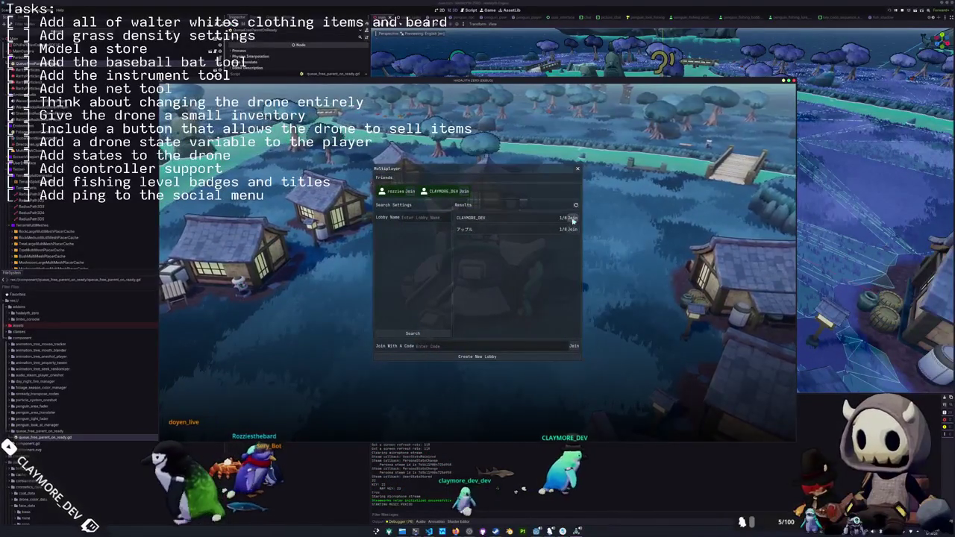
# Join the friend's lobby, then send the other instance back to the main menu's Multiplayer browser
pyautogui.click(466, 192)
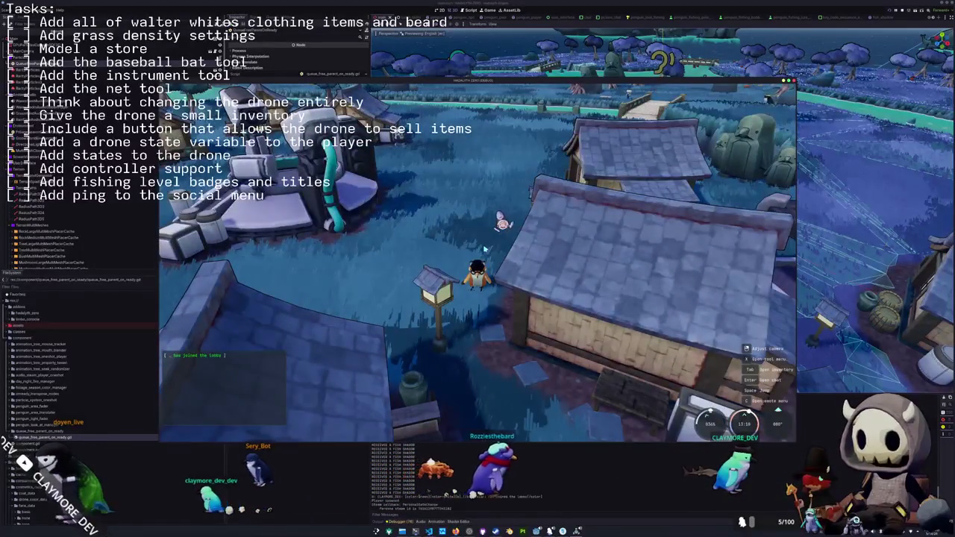
pyautogui.click(482, 267)
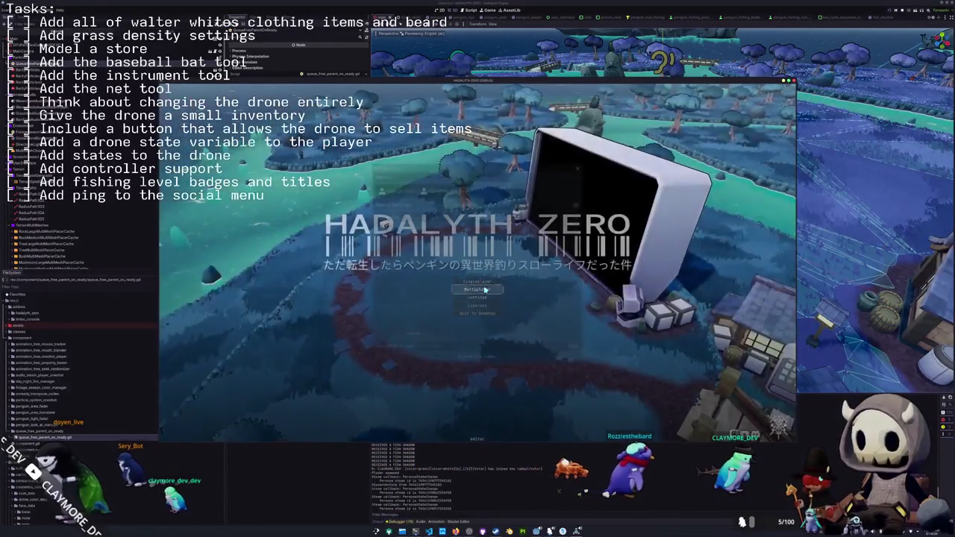
pyautogui.click(477, 290)
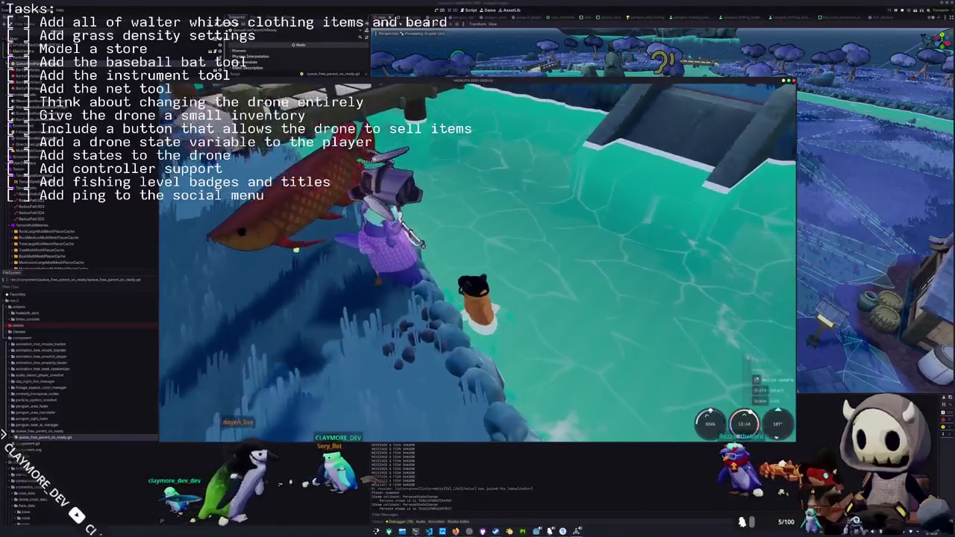
# Walk the penguin to the shore by the dock, equip the fishing rod, and cast
pyautogui.press('i')
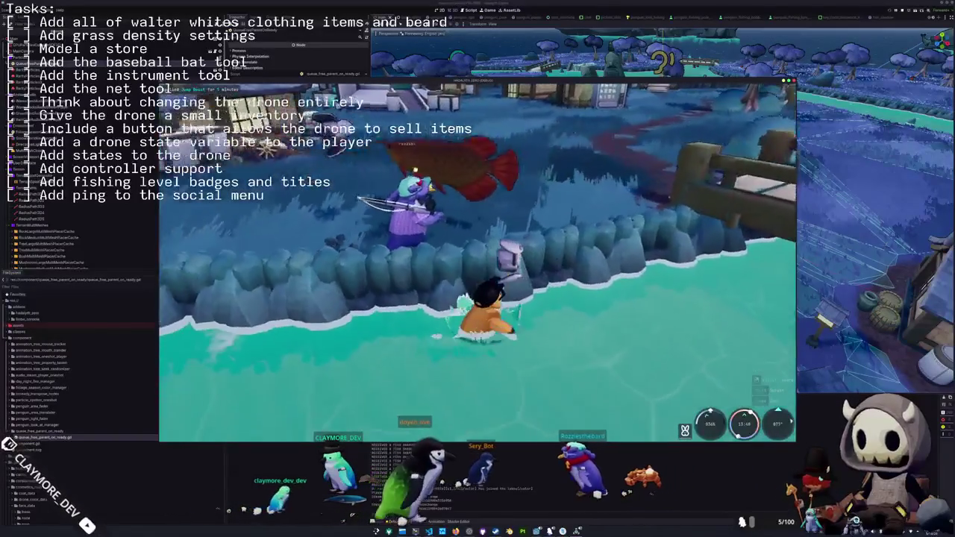
pyautogui.press('w')
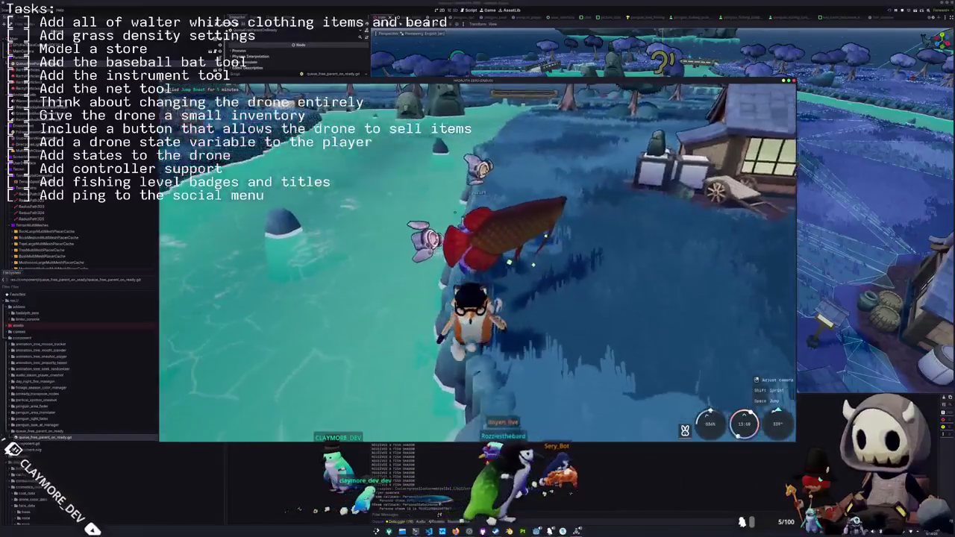
pyautogui.press('2')
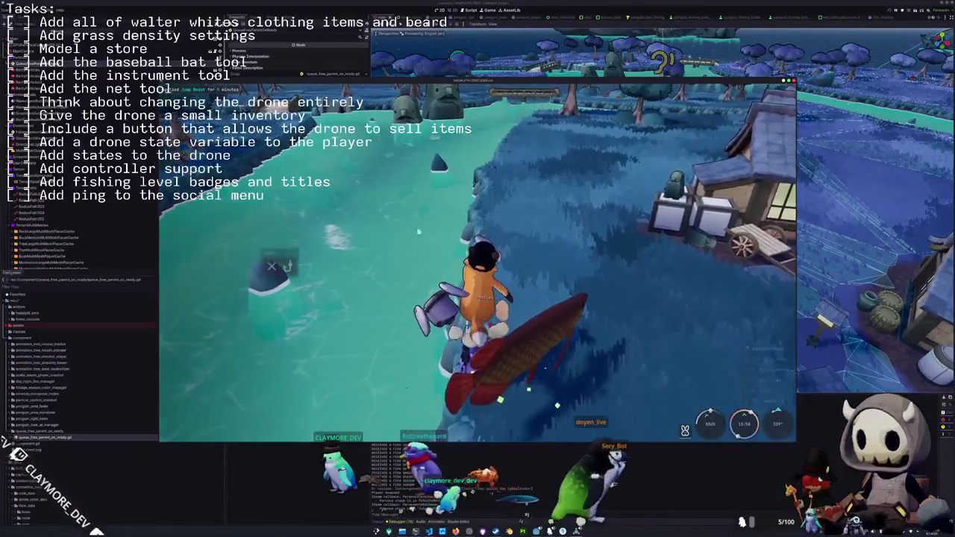
pyautogui.click(337, 259)
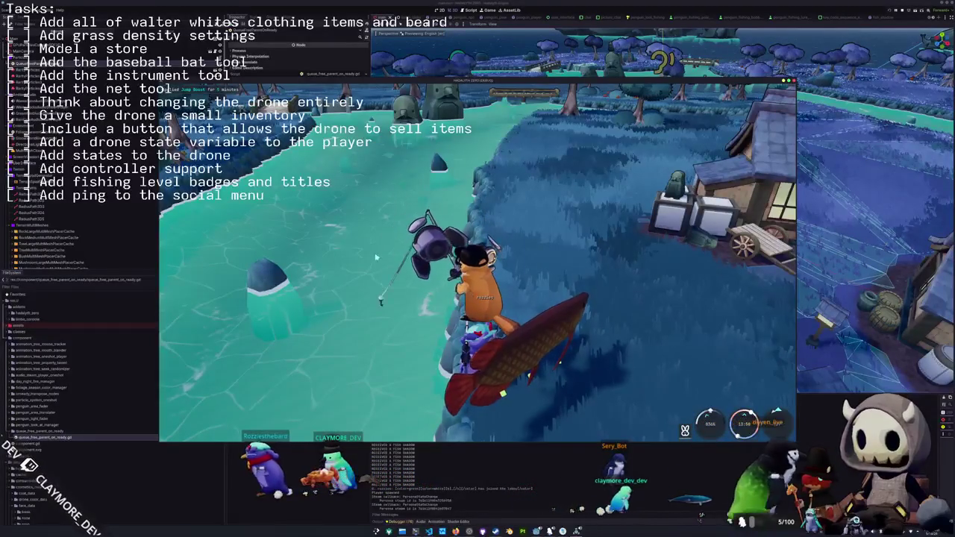
pyautogui.press('w')
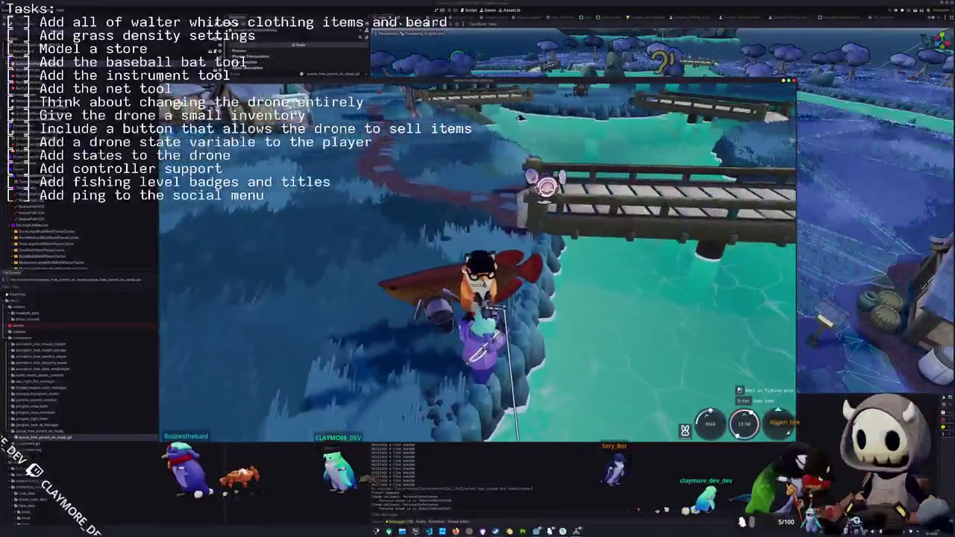
pyautogui.press('w')
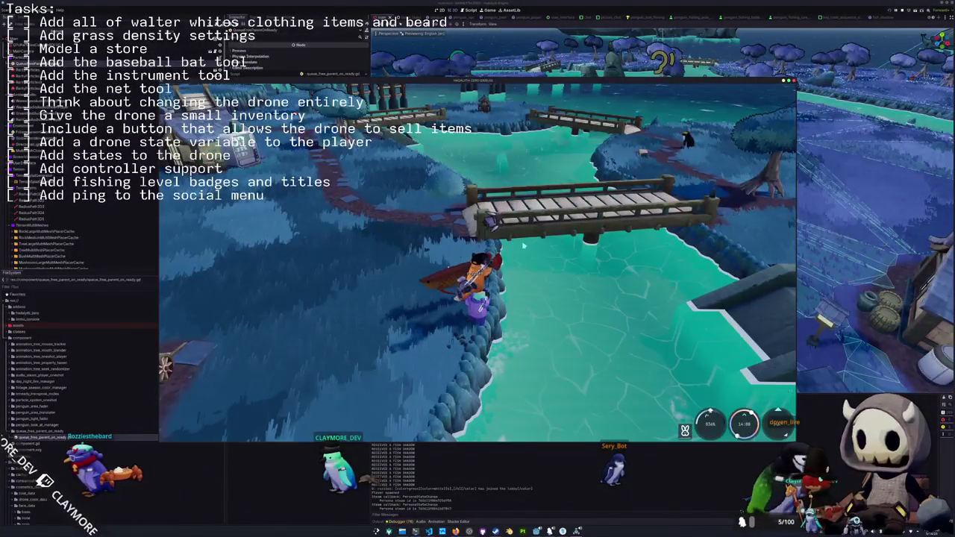
pyautogui.click(551, 305)
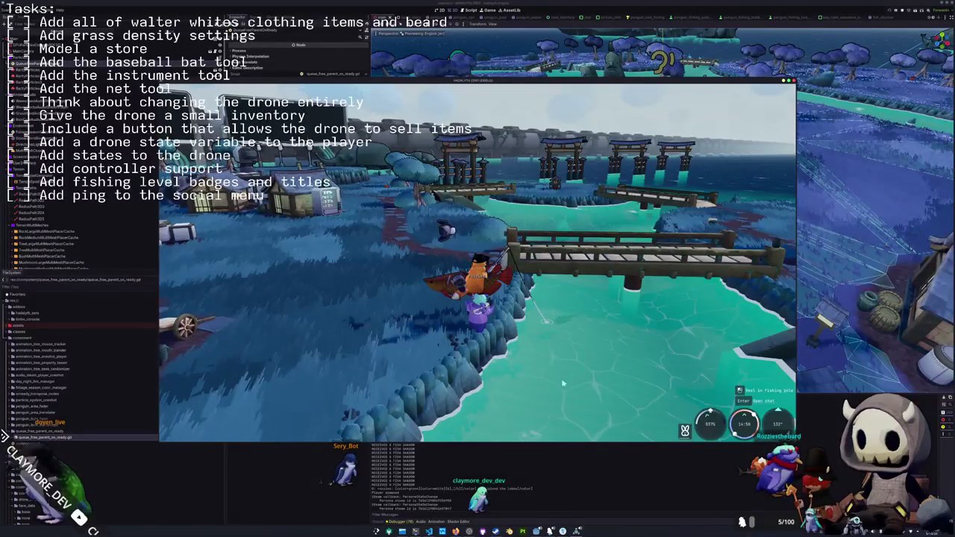
# Hook the fish, enter the Down-Right-Down-Right-Down arrow sequence, and check the catch in the inventory
pyautogui.click(565, 351)
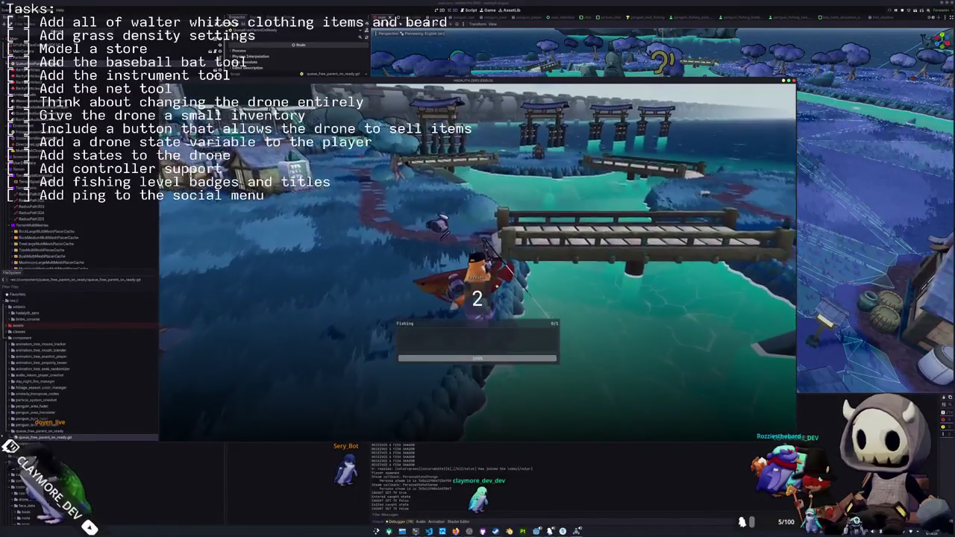
pyautogui.press('Down')
pyautogui.press('Right')
pyautogui.press('Right')
pyautogui.press('Down')
pyautogui.press('Right')
pyautogui.press('Right')
pyautogui.press('Down')
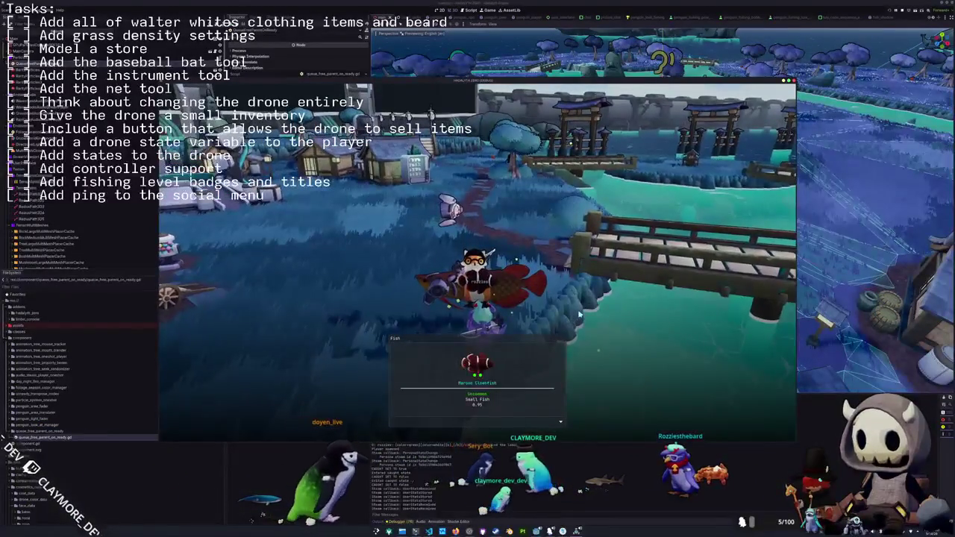
pyautogui.press('Tab')
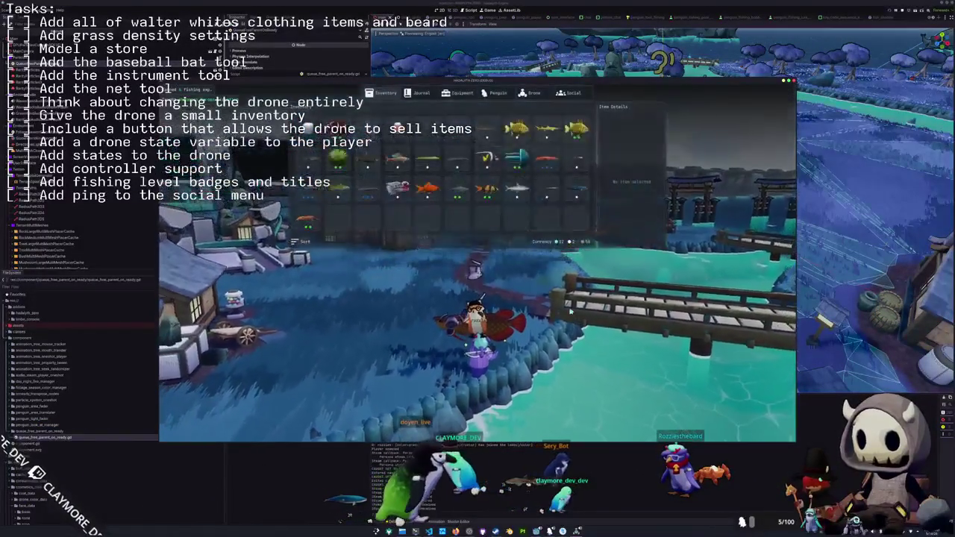
pyautogui.press('Tab')
# Walk the penguin across the wooden bridge toward the houses
pyautogui.press('w')
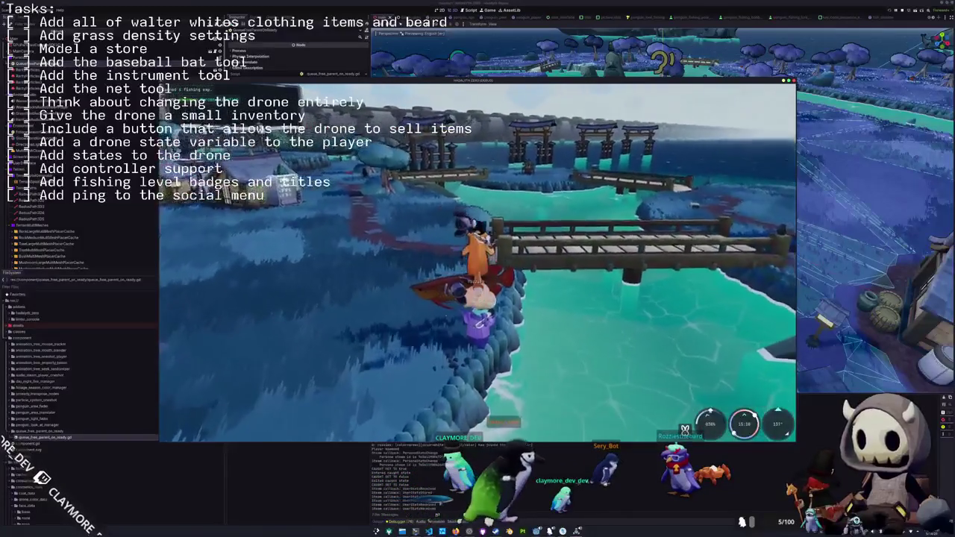
pyautogui.press('w')
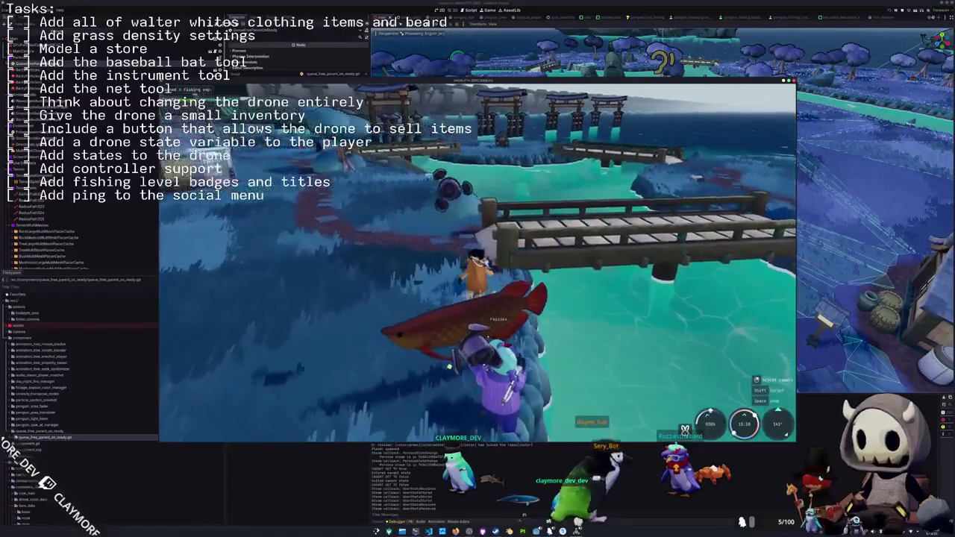
pyautogui.press('w')
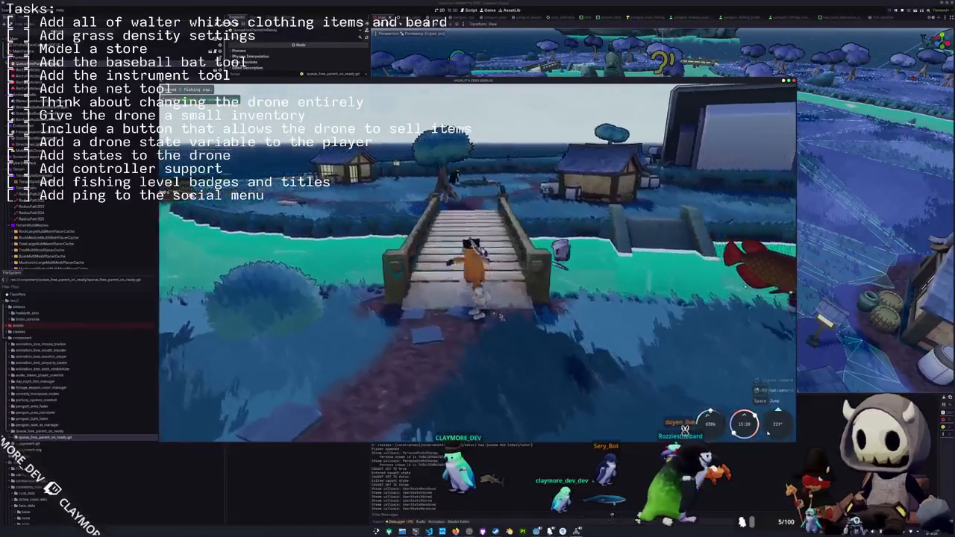
pyautogui.press('w')
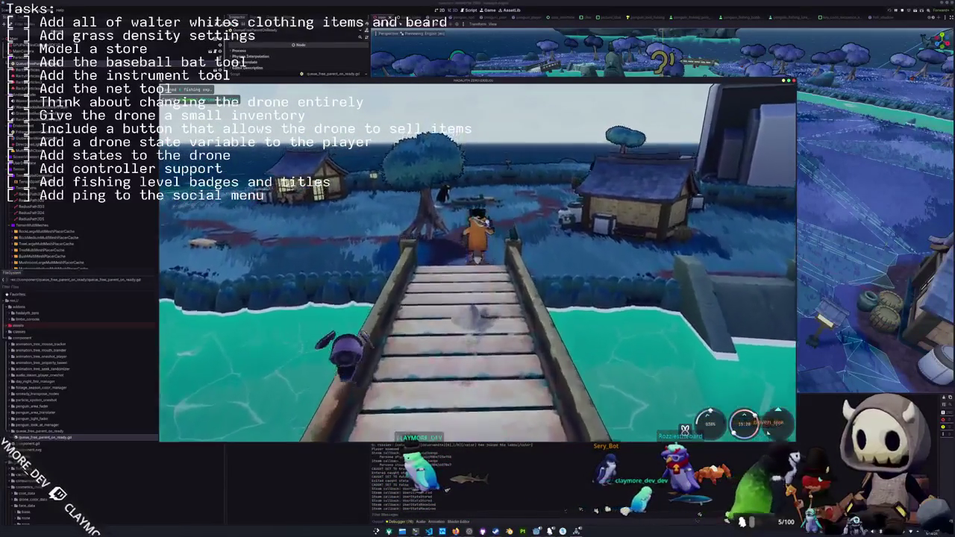
pyautogui.press('w')
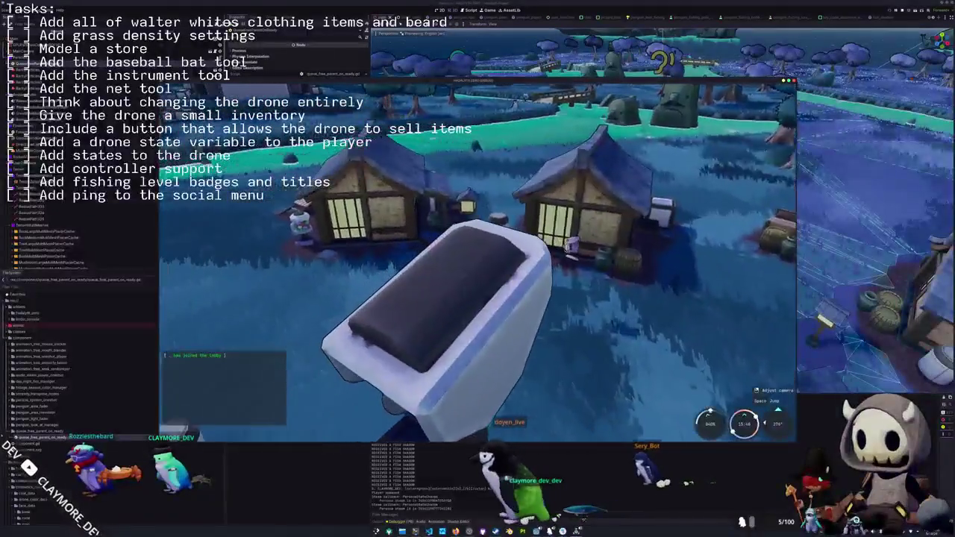
# Run through the village to the end of the stone pier and cast the fishing line
pyautogui.press('w')
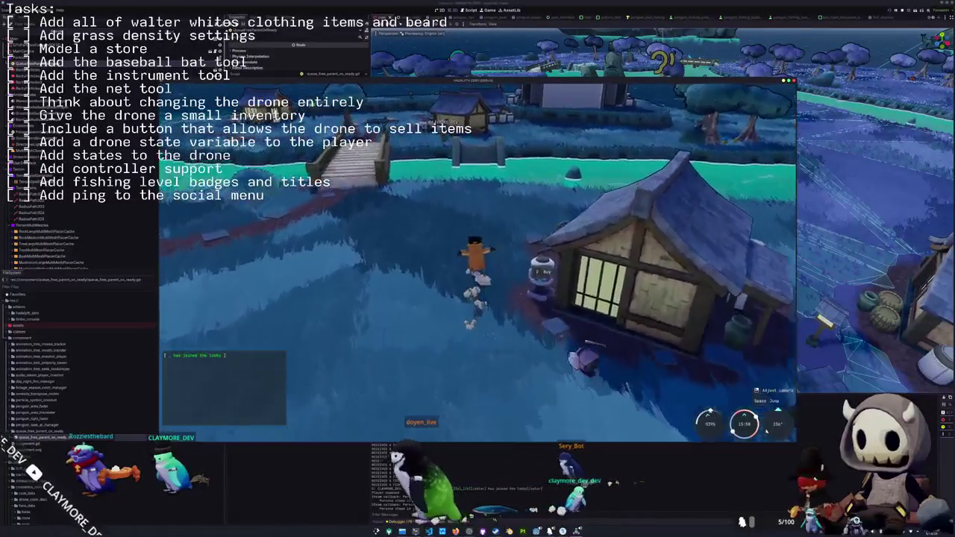
pyautogui.press('w')
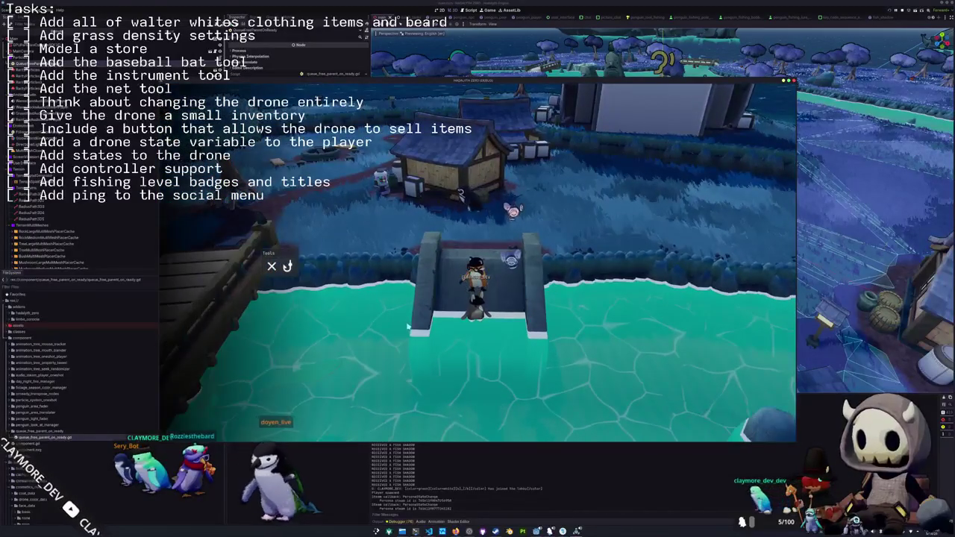
pyautogui.press('w')
pyautogui.click(363, 349)
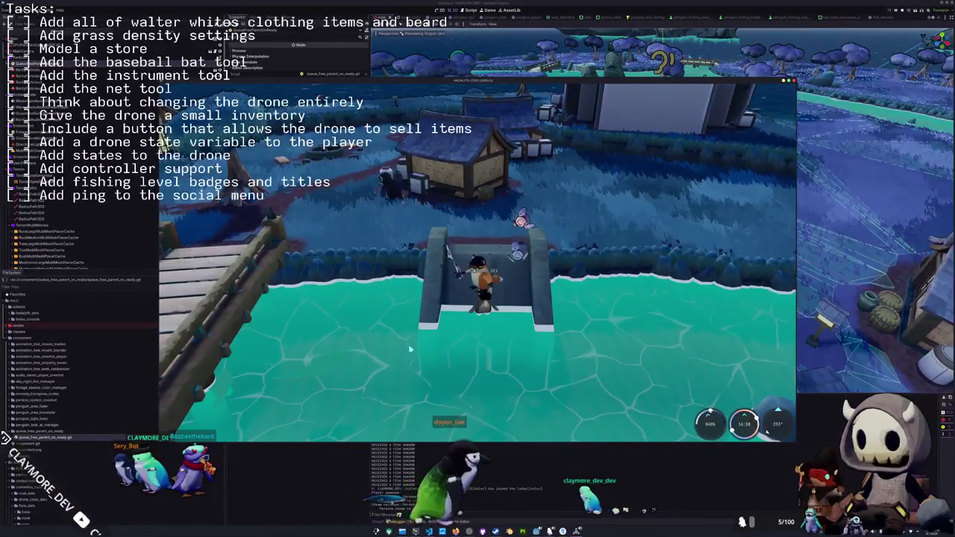
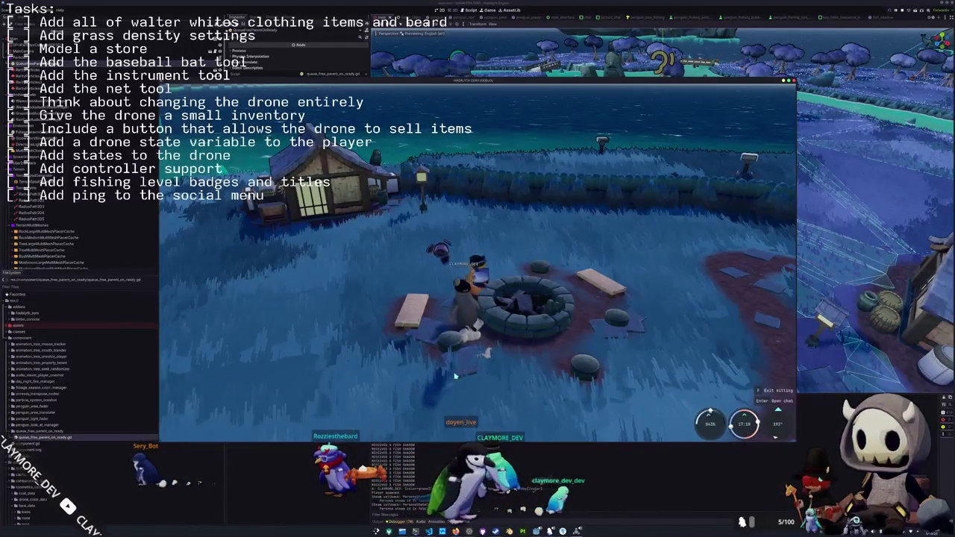
# Stand the fox up, walk it around the fire pit to the tree, and sit on the wooden bench
pyautogui.press('space')
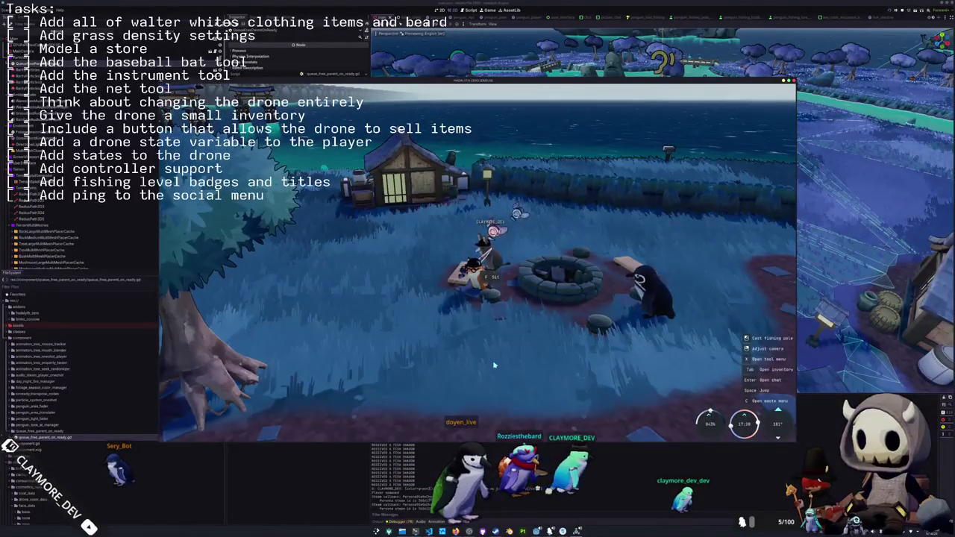
pyautogui.press('w')
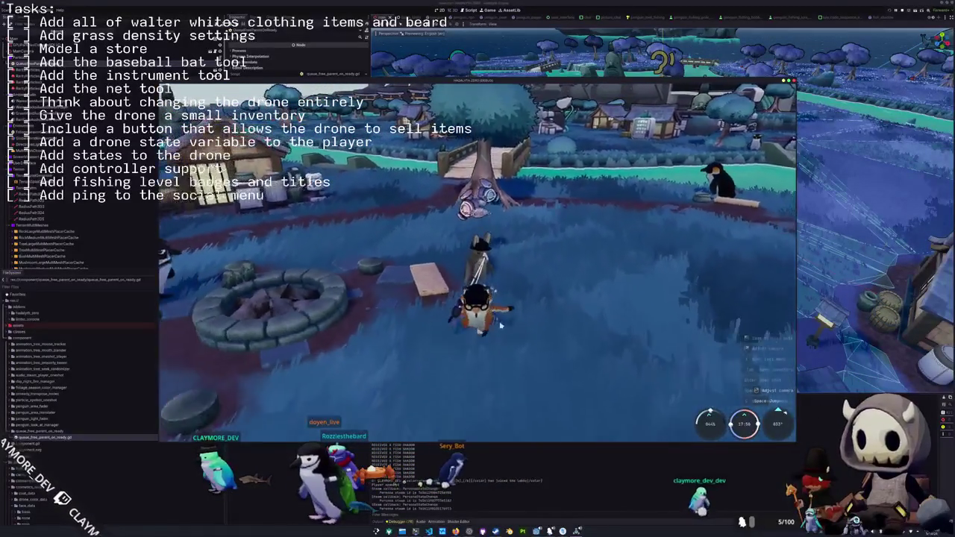
pyautogui.press('w')
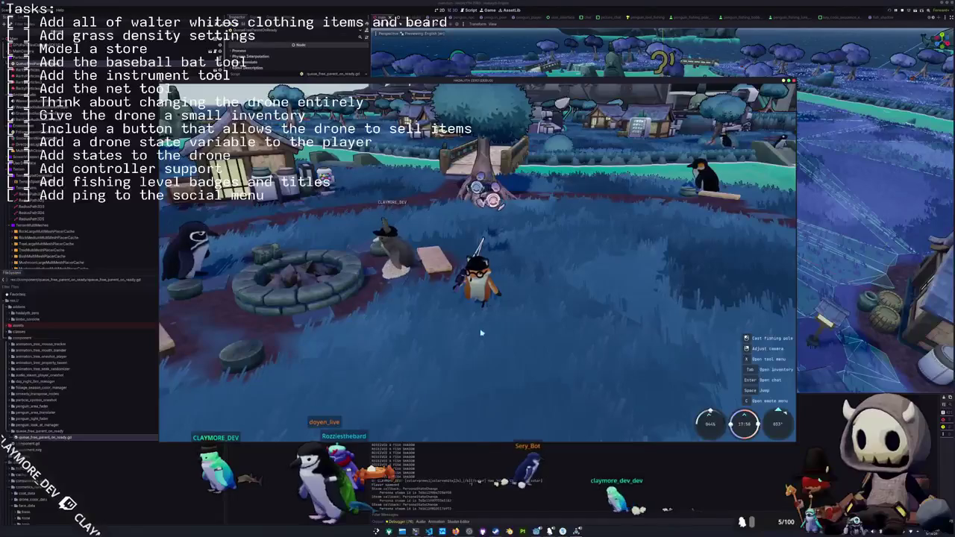
pyautogui.press('w')
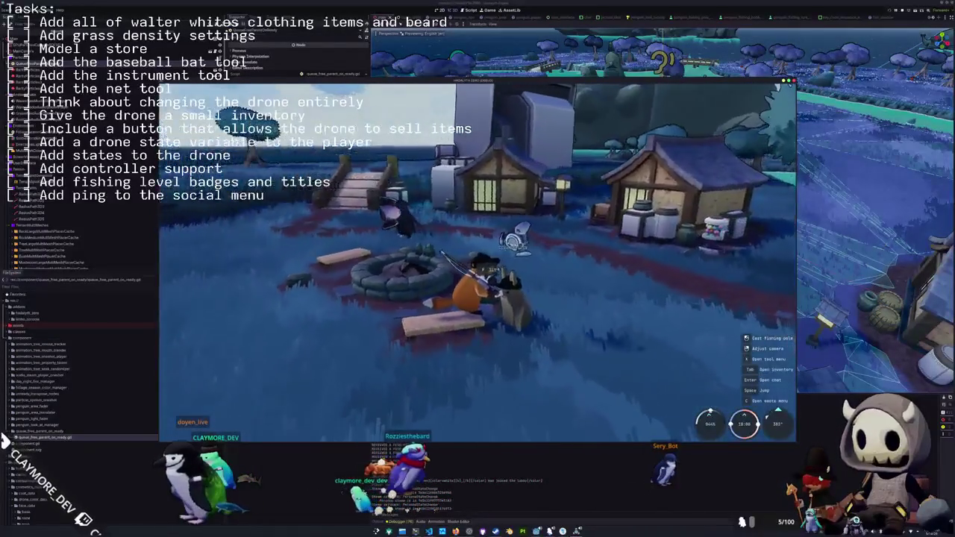
pyautogui.press('e')
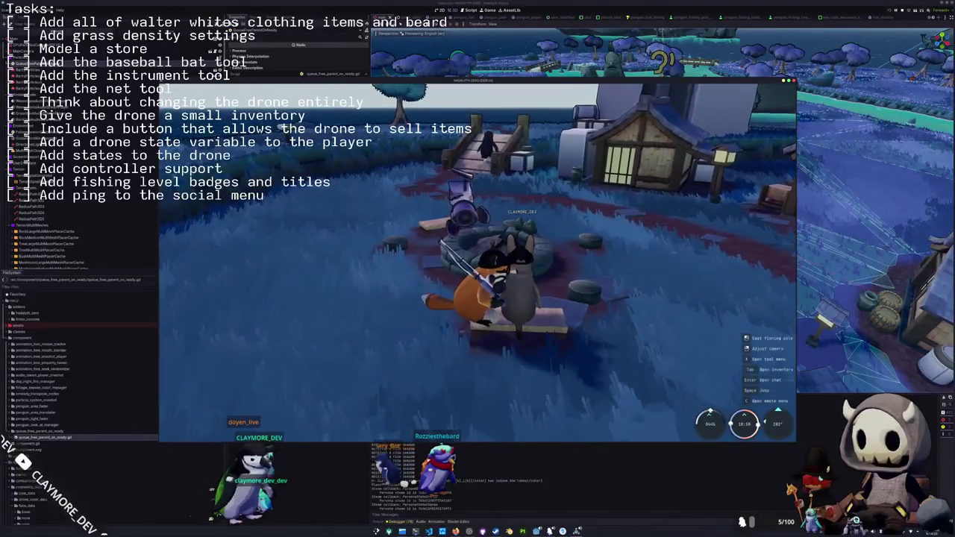
# Walk the fox back through the fire pit, ride the wooden board toward the houses, then switch to VS Code
pyautogui.press('w')
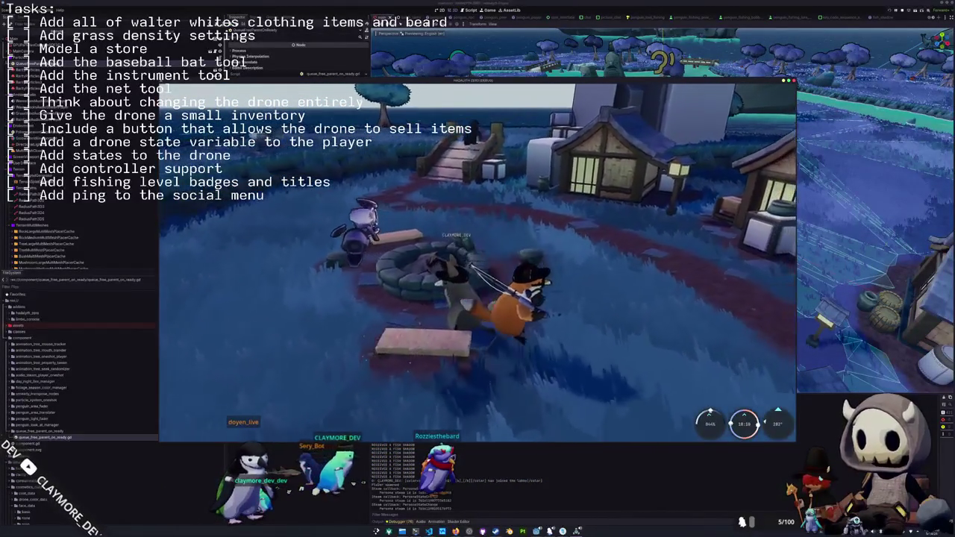
pyautogui.press('w')
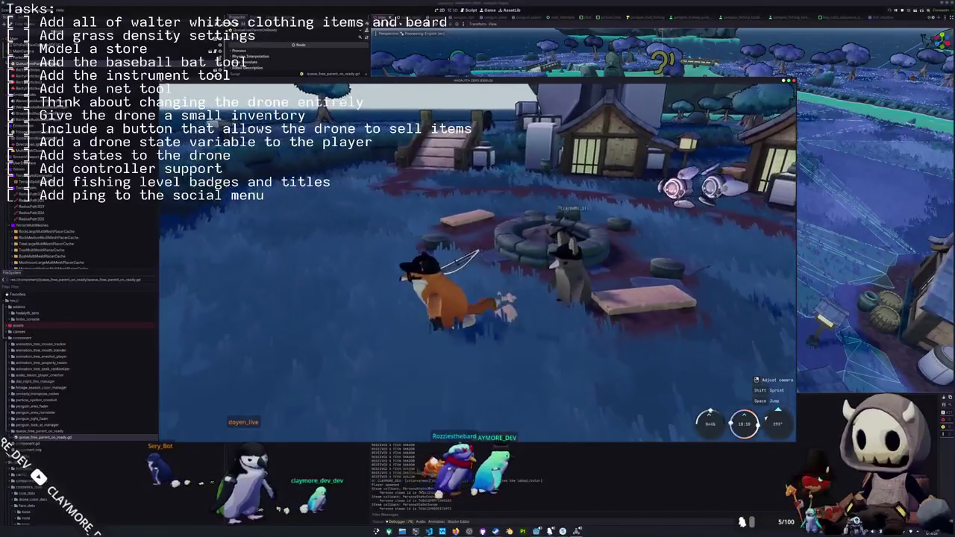
pyautogui.press('w')
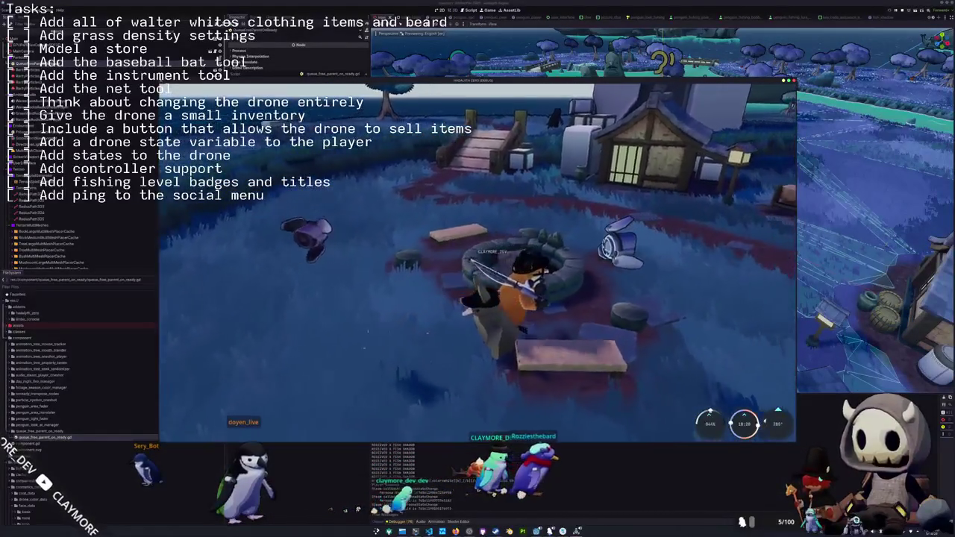
pyautogui.press('w')
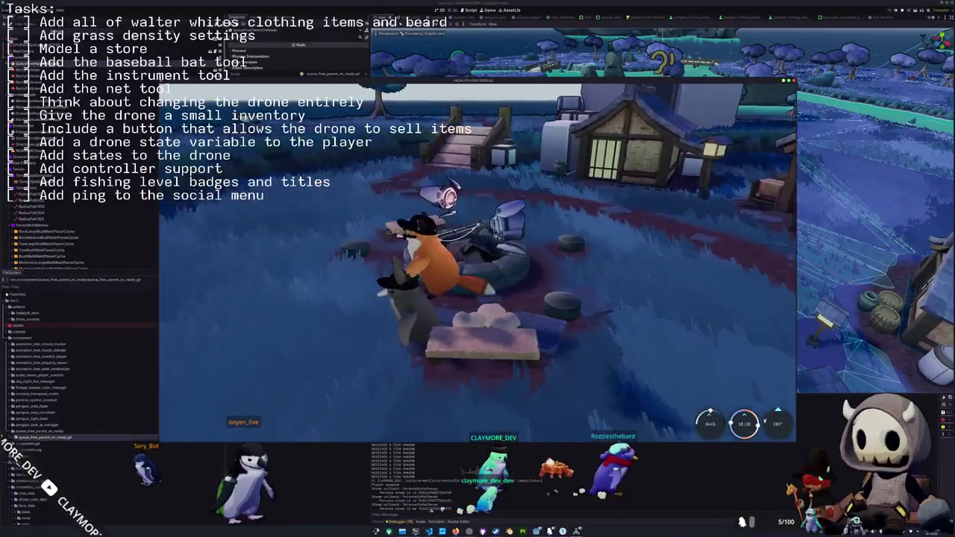
pyautogui.press('w')
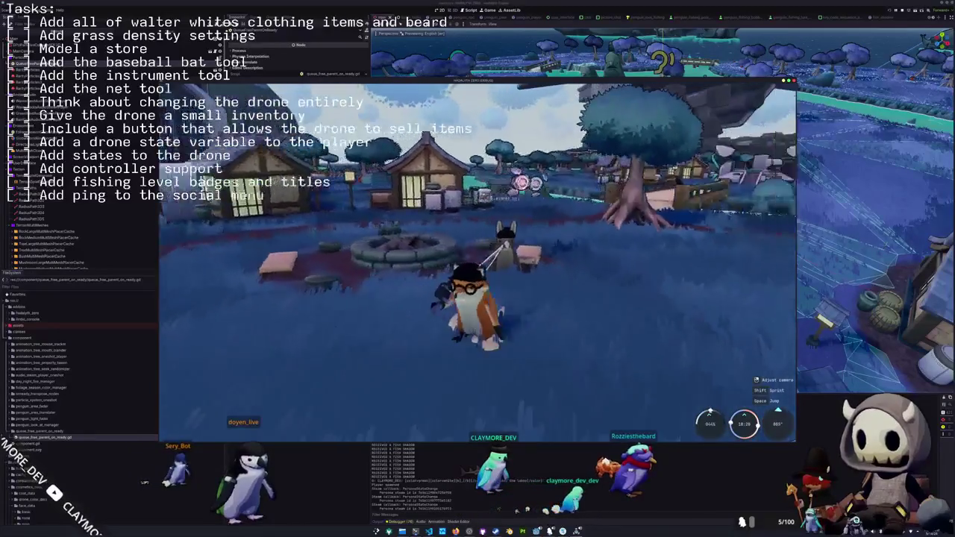
pyautogui.press('w')
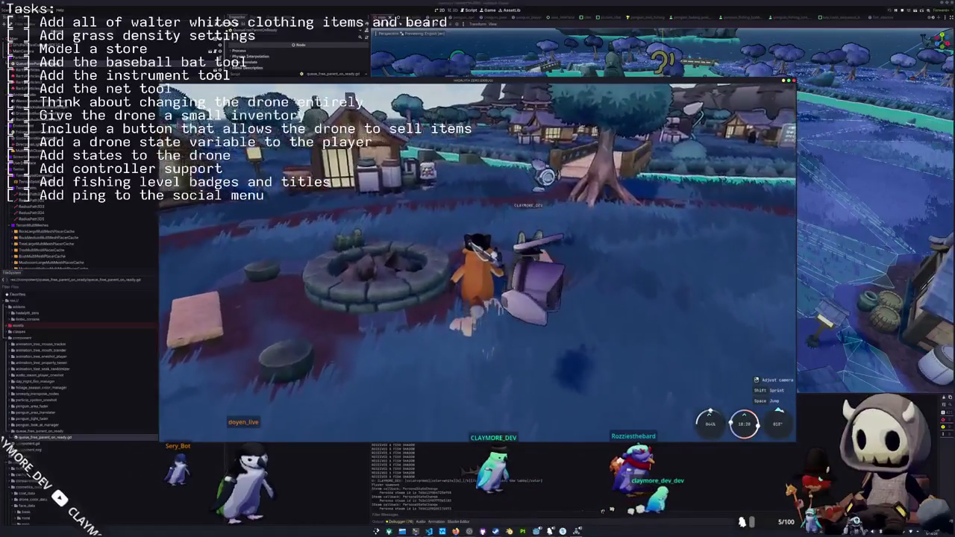
pyautogui.press('s')
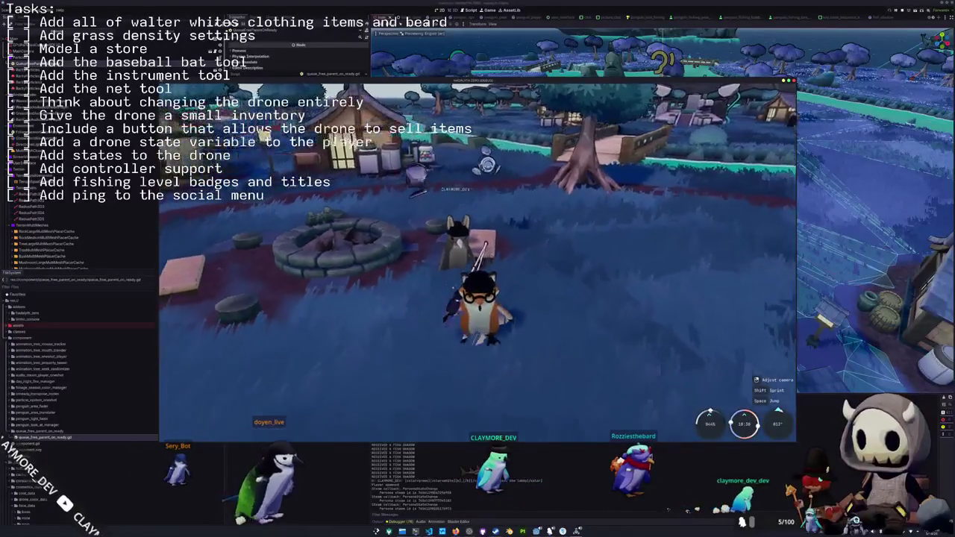
pyautogui.press('e')
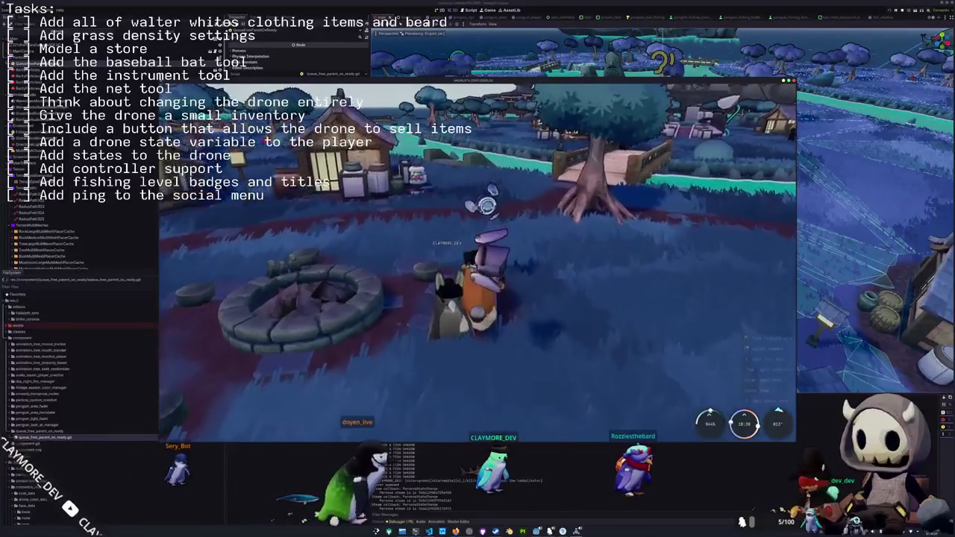
pyautogui.press('w')
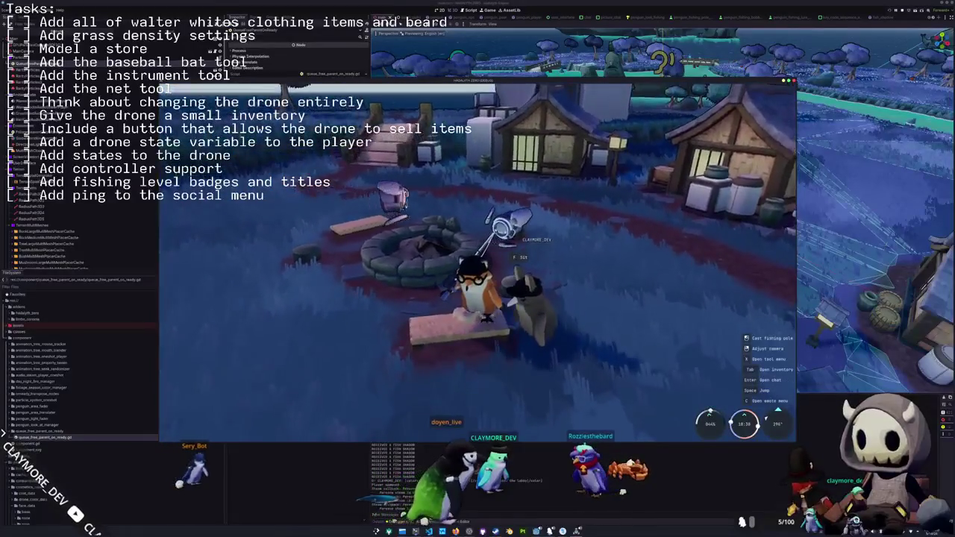
pyautogui.press('w')
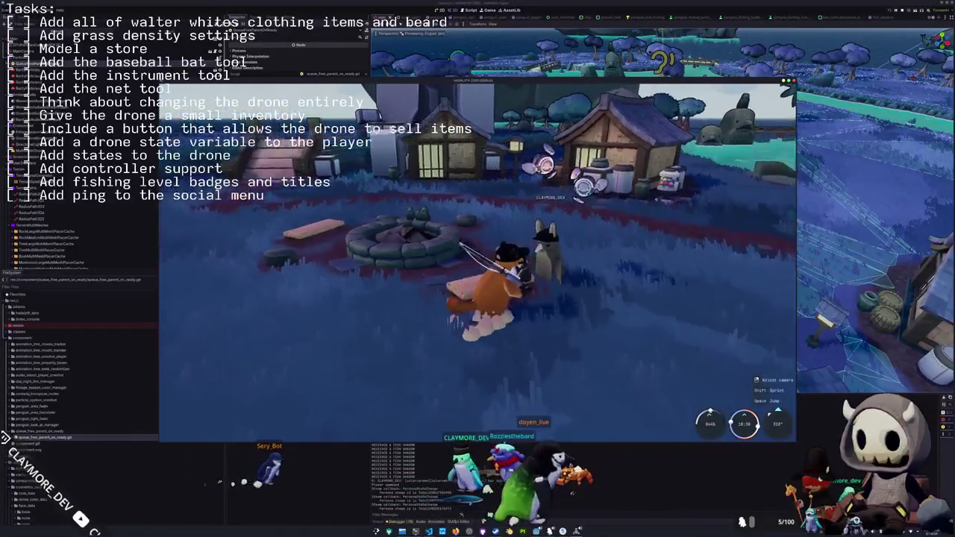
pyautogui.press('w')
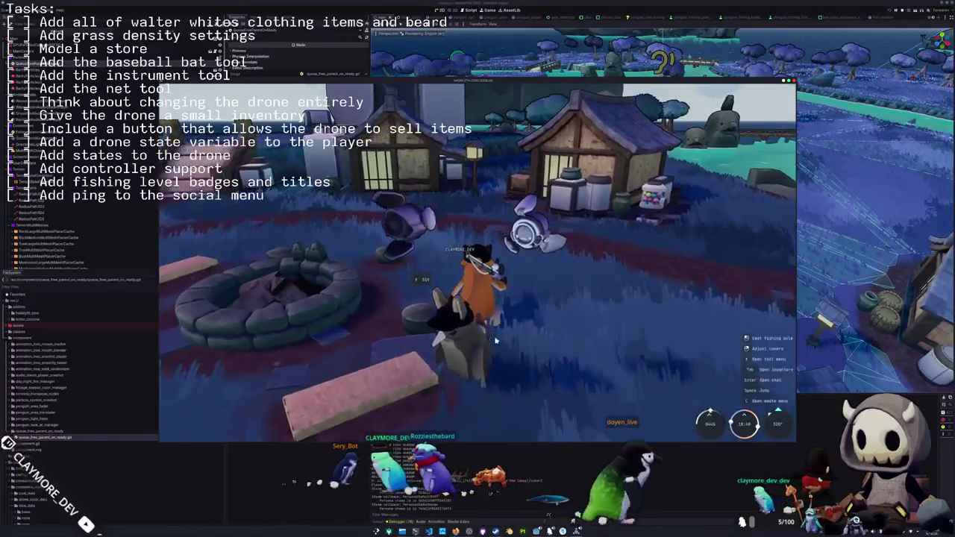
pyautogui.hotkey('alt', 'Tab')
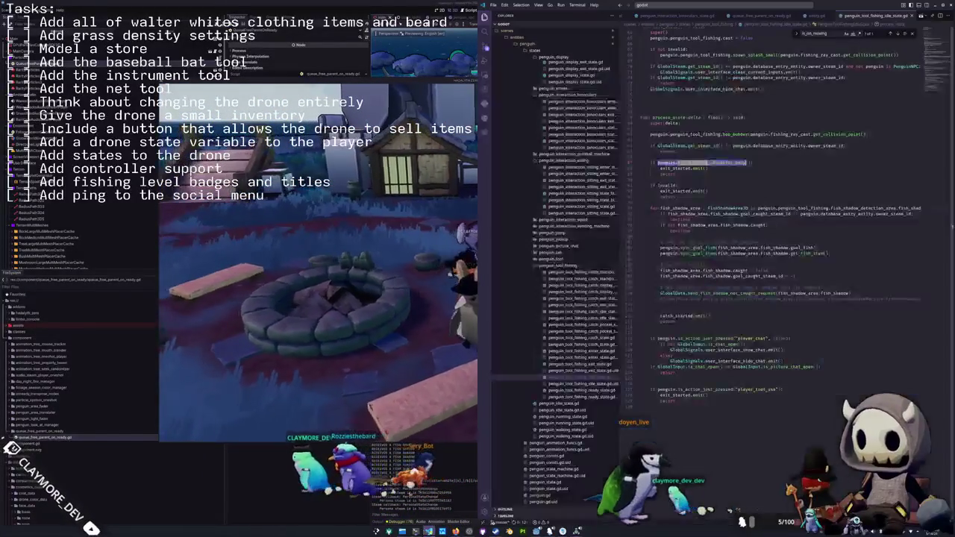
# Click into the fishing tool state script, clearing the bob_bobber selection
pyautogui.scroll(8, 656, 235)
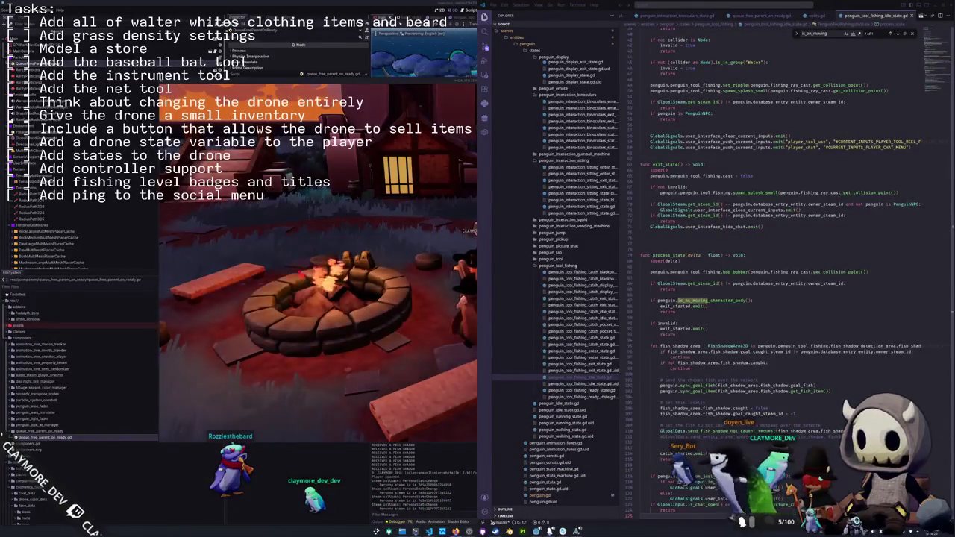
pyautogui.click(735, 271)
pyautogui.click(689, 293)
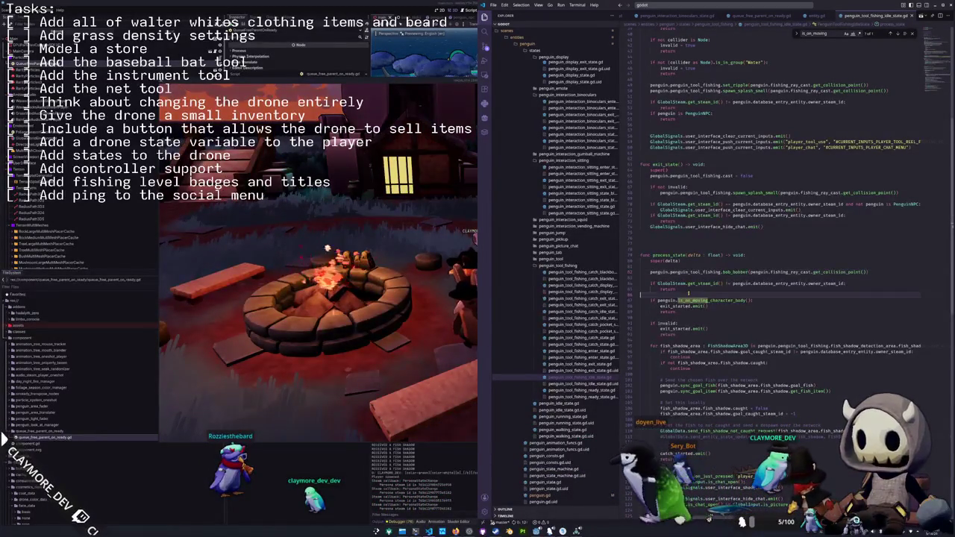
pyautogui.scroll(-5, 689, 293)
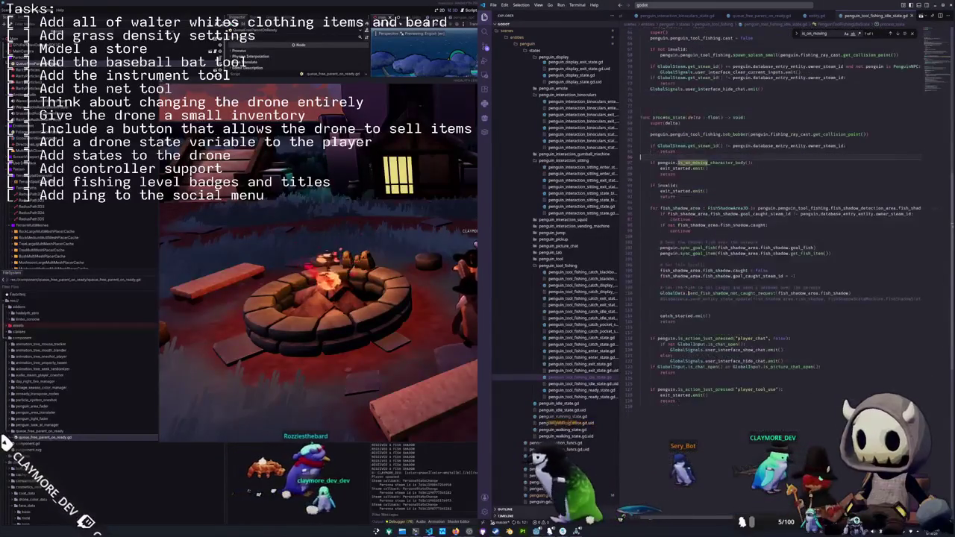
pyautogui.click(661, 377)
# Scroll the Explorer down to the entity folder and open entity.gd
pyautogui.scroll(2, 662, 377)
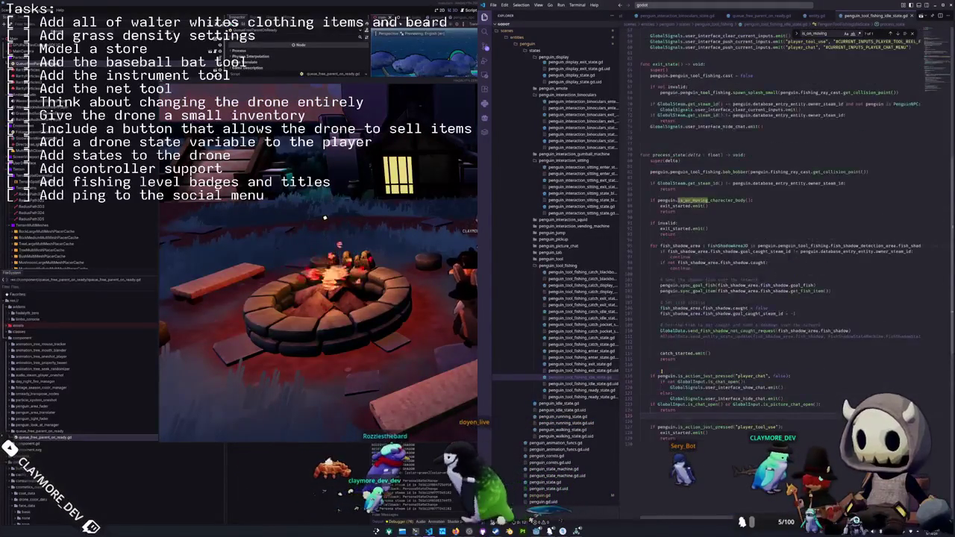
pyautogui.scroll(-3, 544, 420)
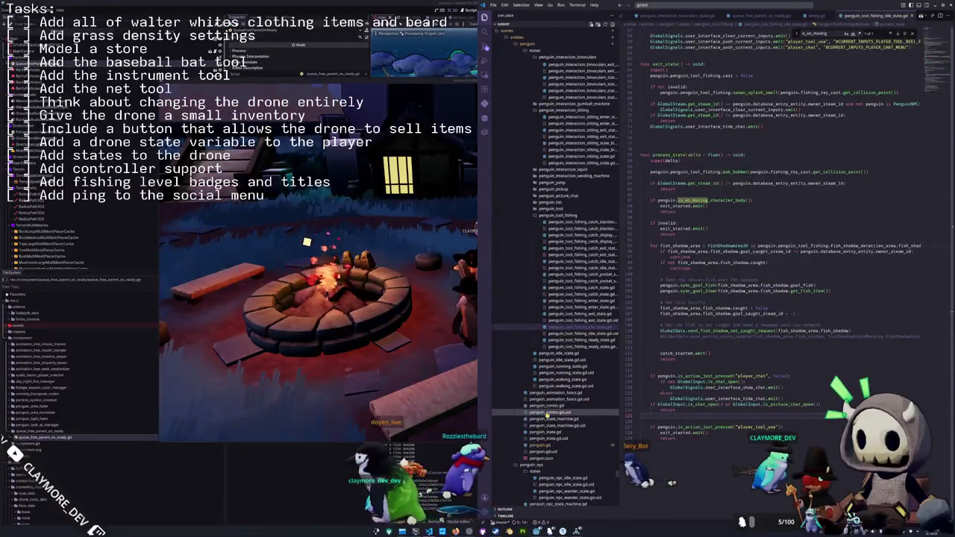
pyautogui.scroll(-2, 545, 416)
pyautogui.scroll(-3, 547, 409)
pyautogui.scroll(-6, 547, 409)
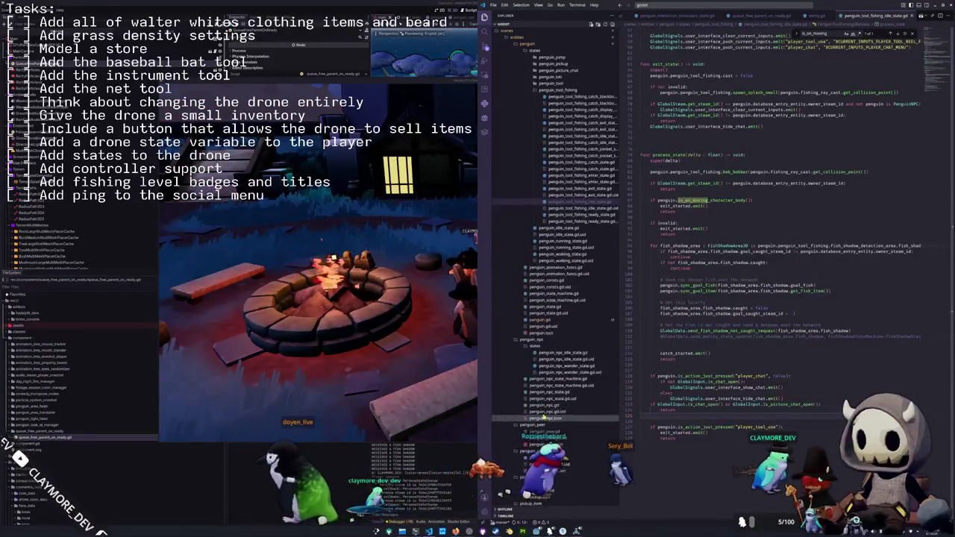
pyautogui.scroll(-1, 558, 493)
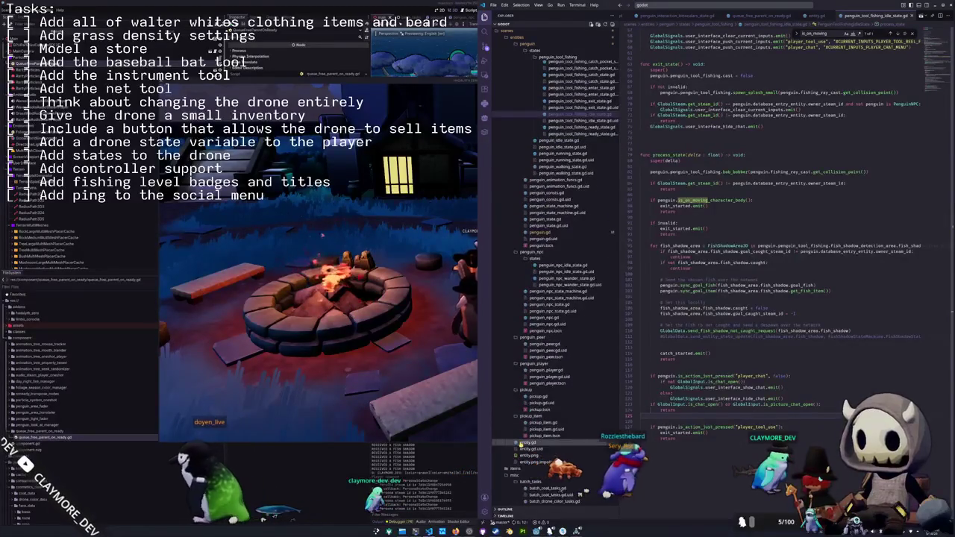
pyautogui.click(532, 449)
pyautogui.scroll(2, 654, 424)
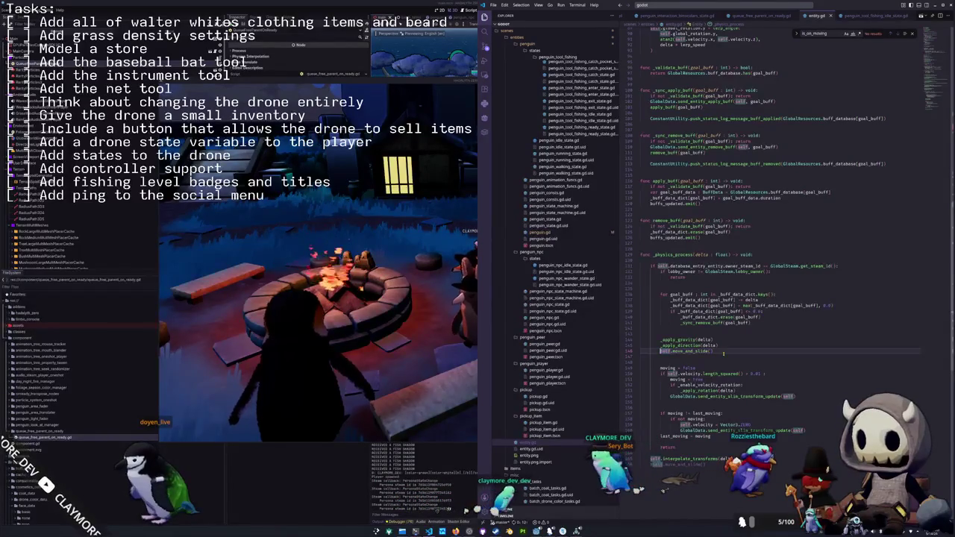
# Insert a new line above move_and_slide and start an 'if self._static' condition there
pyautogui.hotkey('ctrl', 'shift', 'Return')
pyautogui.press('Return')
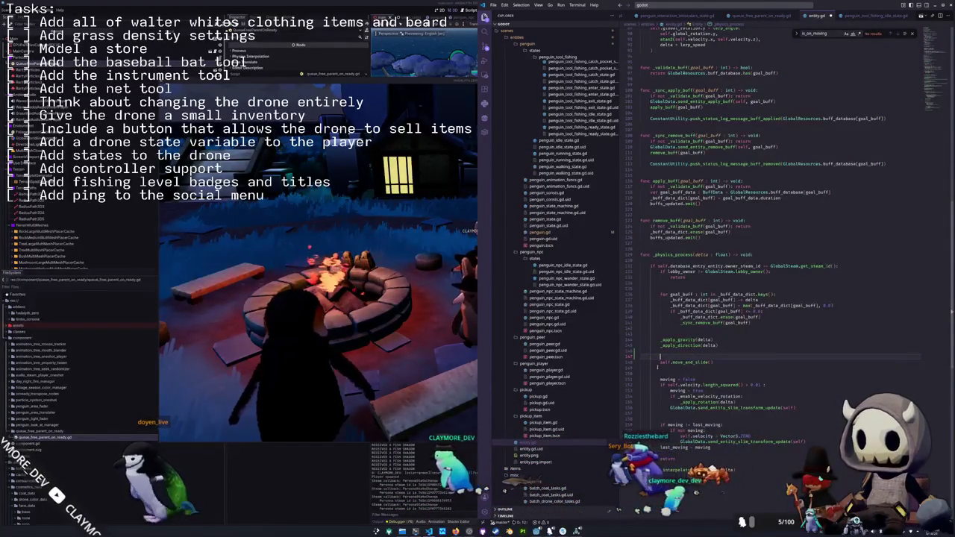
pyautogui.scroll(1, 664, 362)
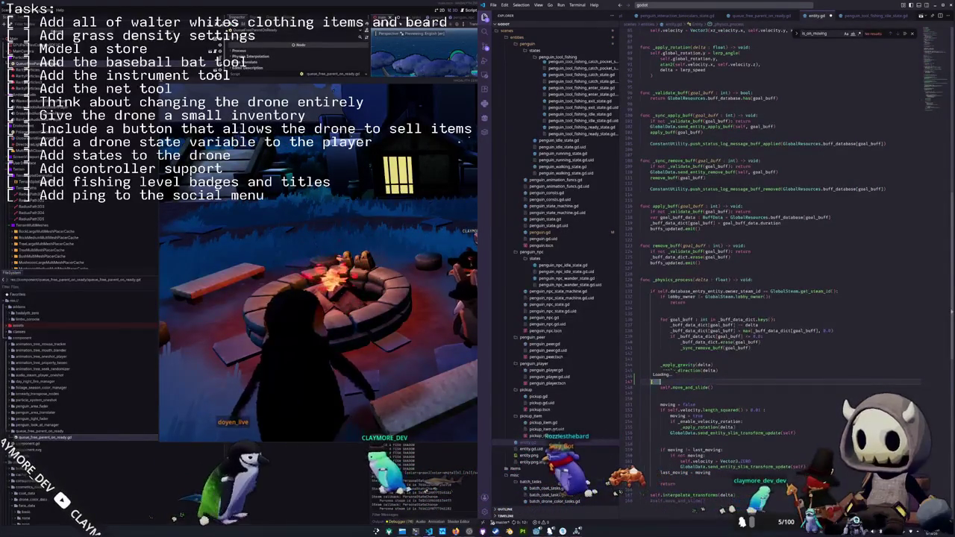
pyautogui.write('if self._')
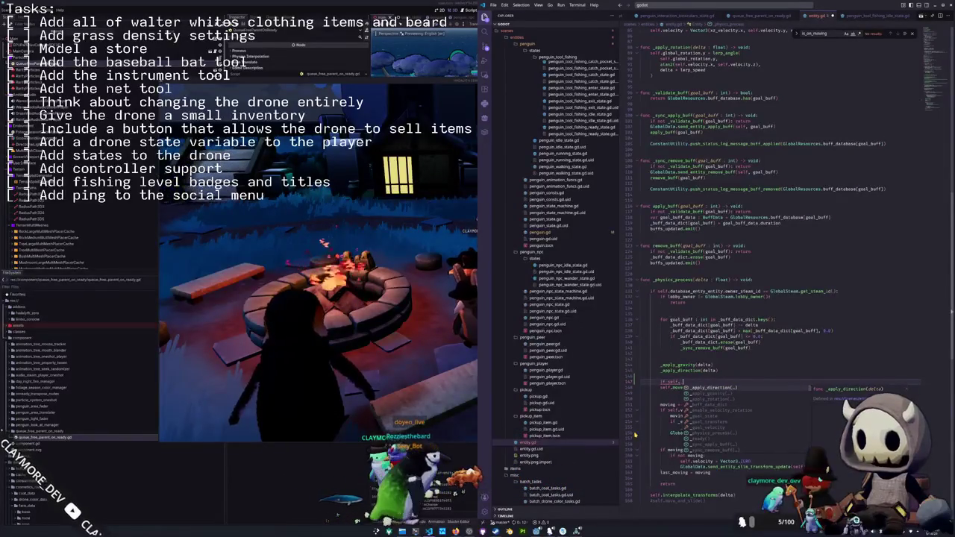
pyautogui.write('is_stat')
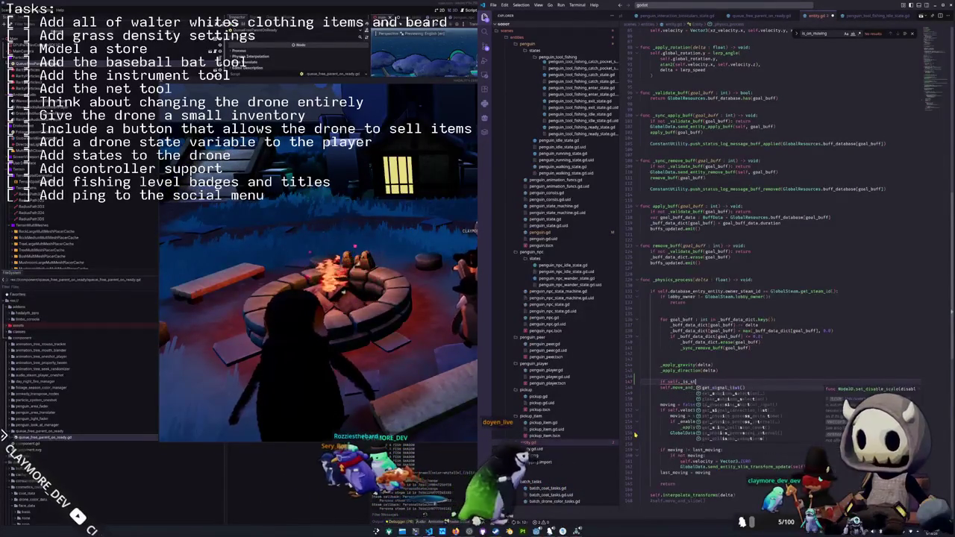
pyautogui.press('BackSpace')
pyautogui.press('BackSpace')
pyautogui.press('BackSpace')
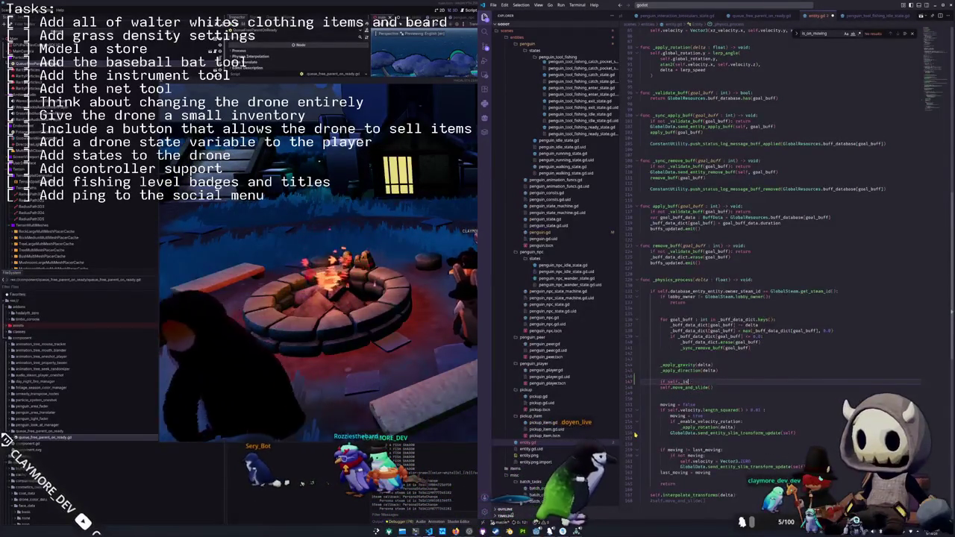
pyautogui.write('static:')
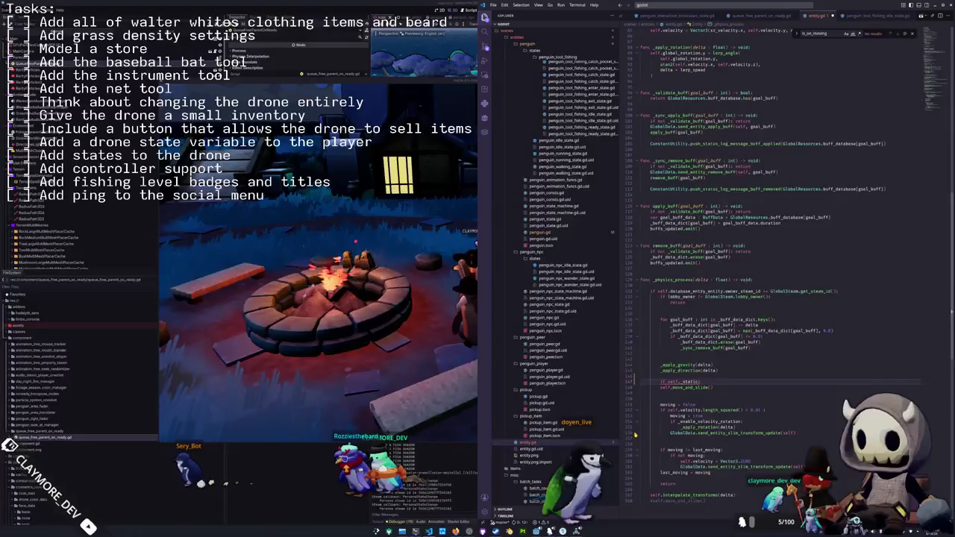
pyautogui.write('not')
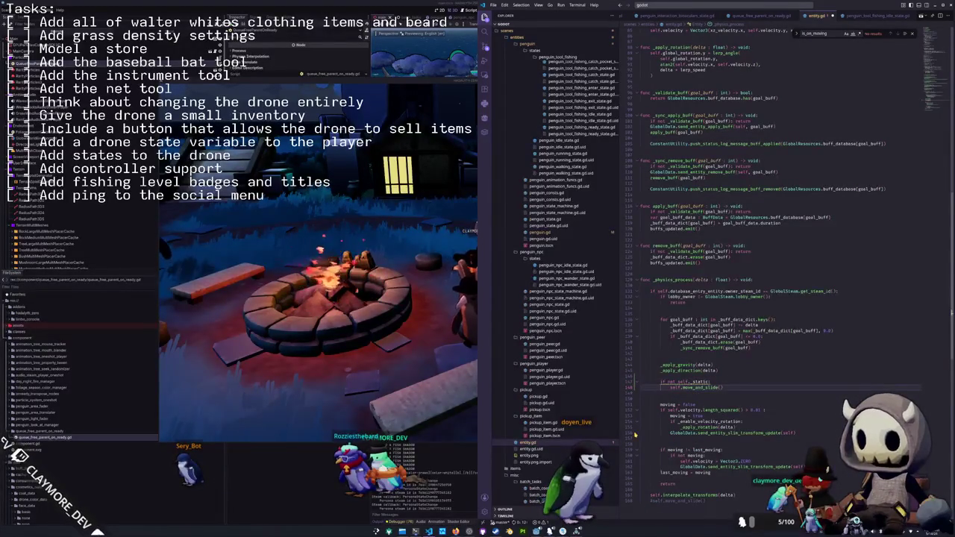
pyautogui.scroll(15, 651, 388)
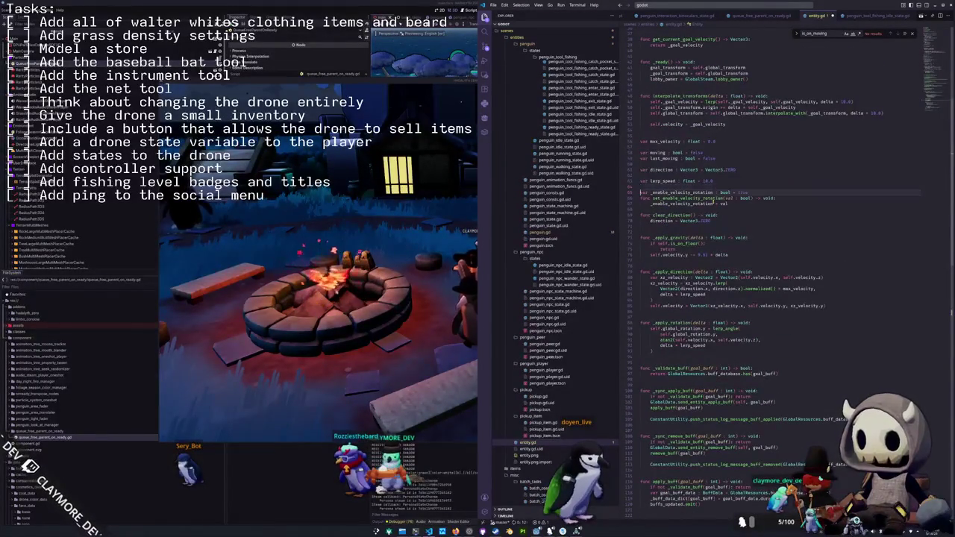
# Declare 'var _static : bool = false', begin 'func set_static(val : bool', and save entity.gd
pyautogui.press('Return')
pyautogui.press('Return')
pyautogui.write('var _static')
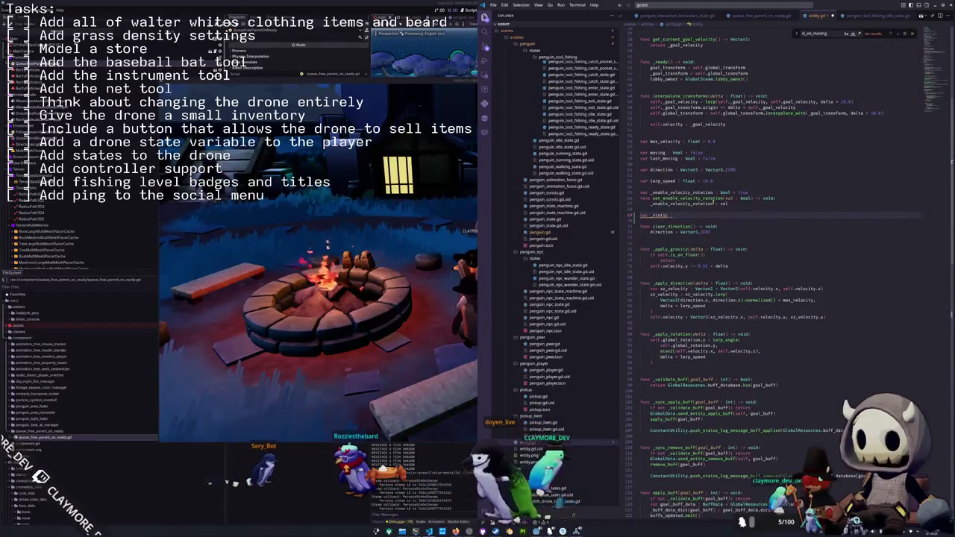
pyautogui.write(' : bool = fa')
pyautogui.press('Return')
pyautogui.write('func')
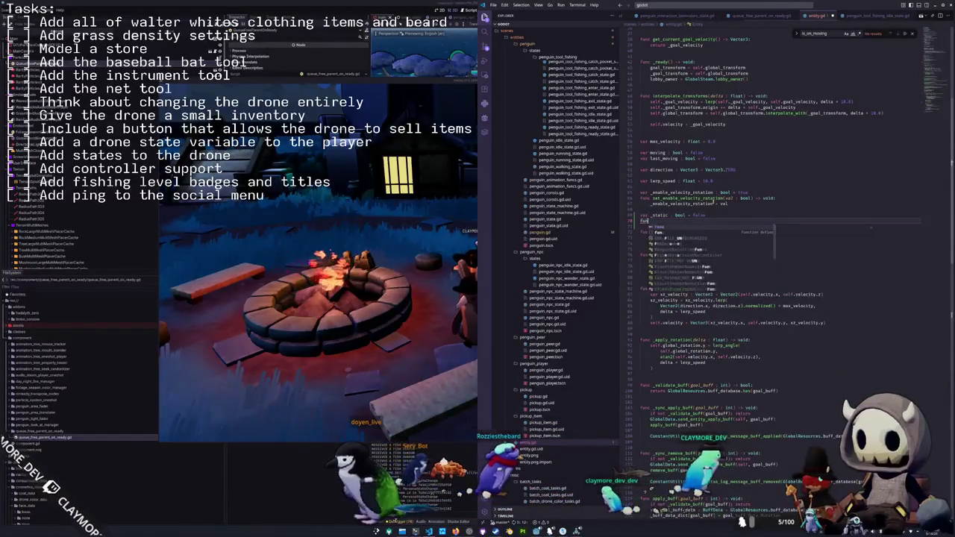
pyautogui.write(' set_stat')
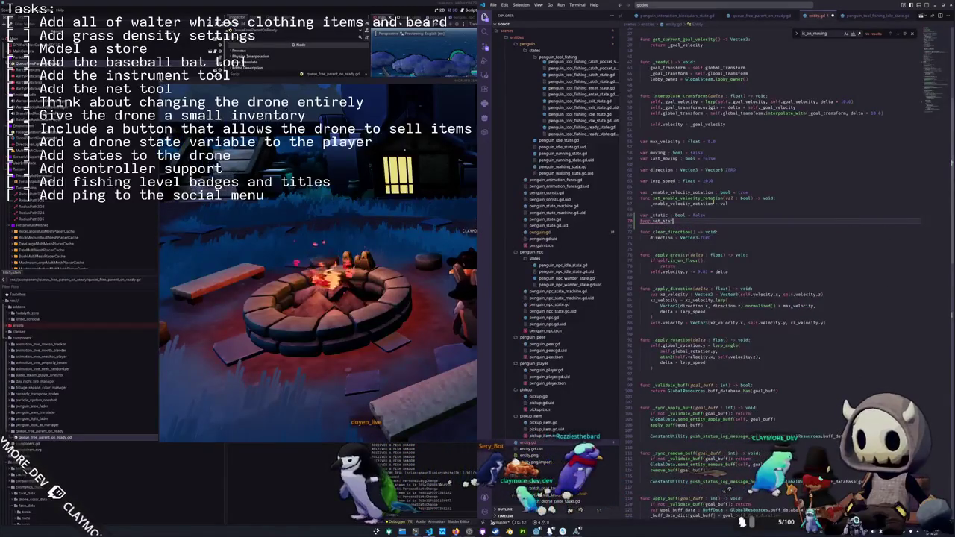
pyautogui.write('ic(val : bool')
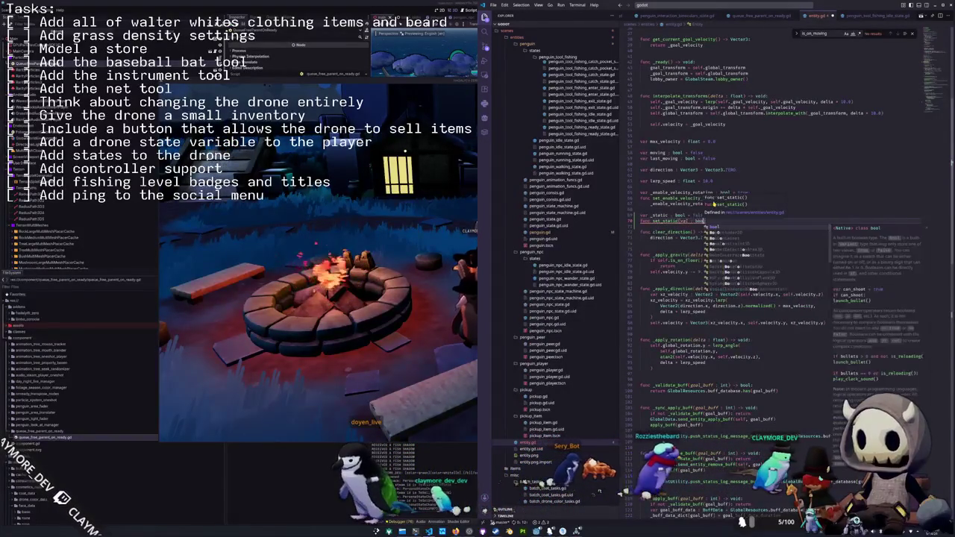
pyautogui.hotkey('ctrl', 's')
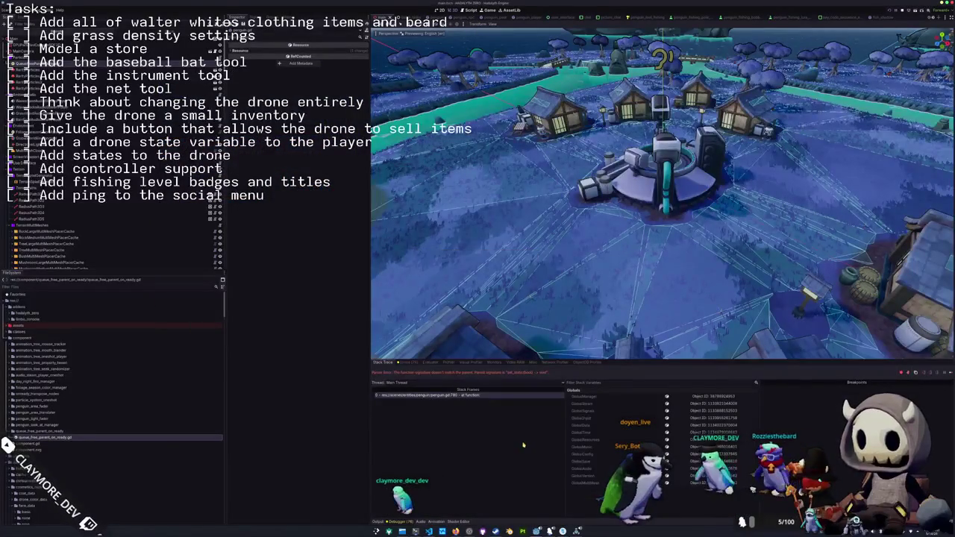
# In penguin.gd, delete set_static and clear_static, keeping a blank line above set_walking_velocity
pyautogui.click(385, 506)
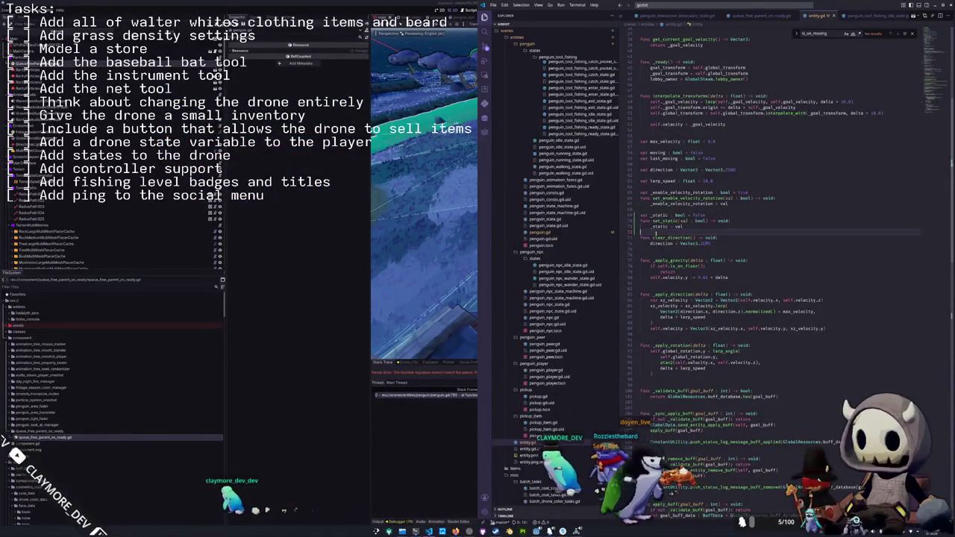
pyautogui.click(543, 233)
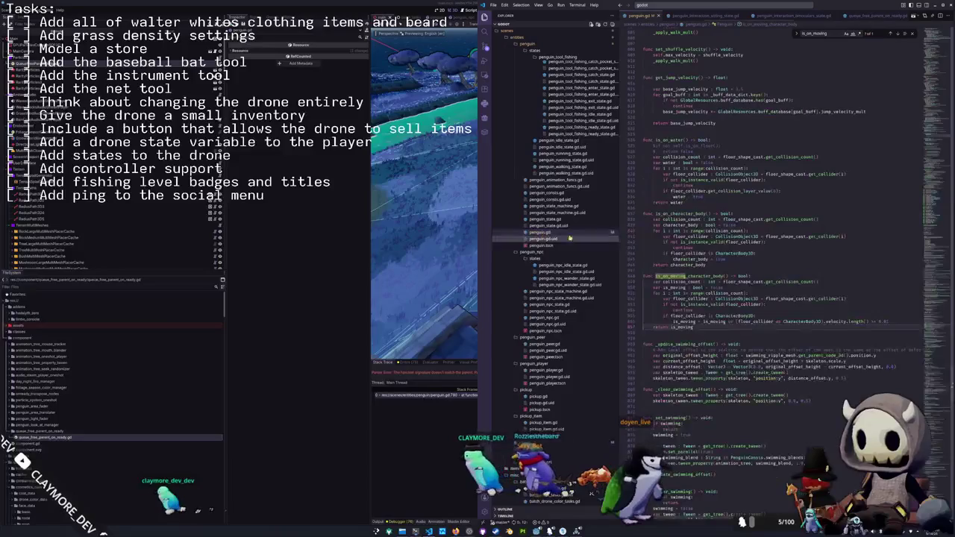
pyautogui.scroll(15, 709, 230)
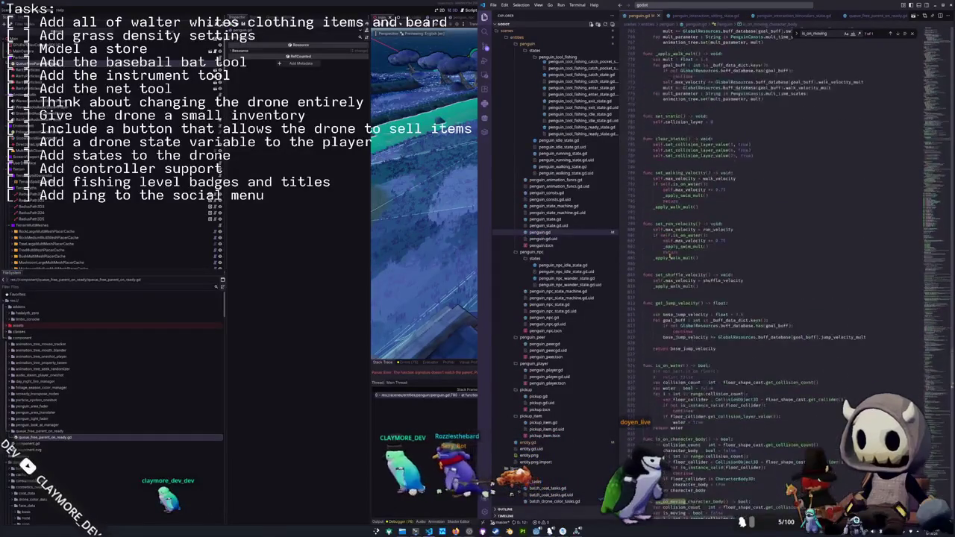
pyautogui.scroll(3, 670, 255)
pyautogui.moveTo(715, 273)
pyautogui.mouseDown()
pyautogui.moveTo(647, 257)
pyautogui.moveTo(754, 307)
pyautogui.mouseUp()
pyautogui.press('BackSpace')
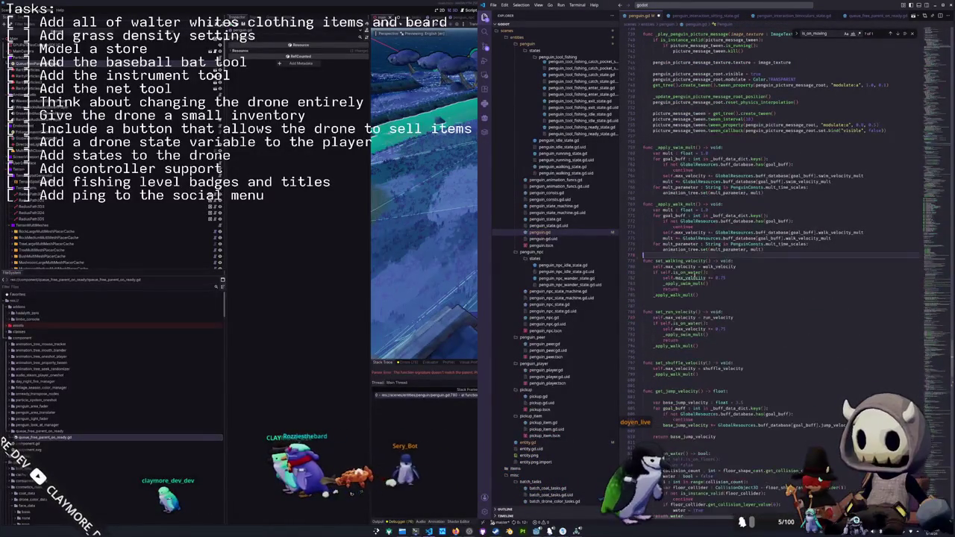
pyautogui.press('Return')
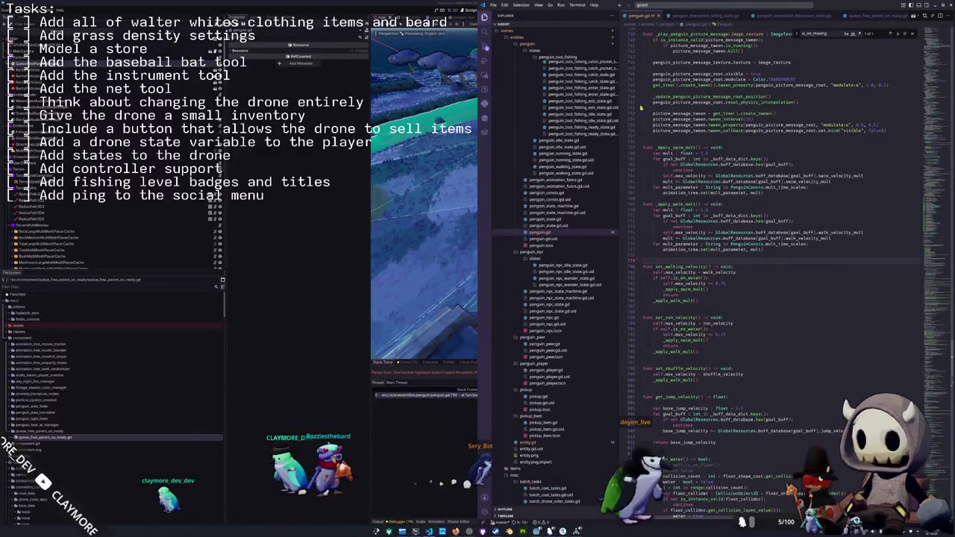
pyautogui.scroll(10, 532, 234)
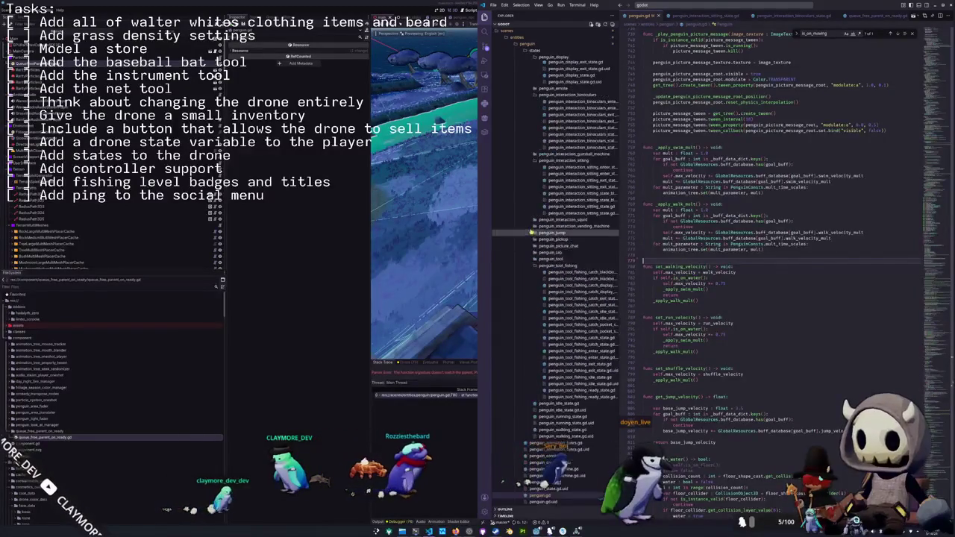
pyautogui.click(586, 244)
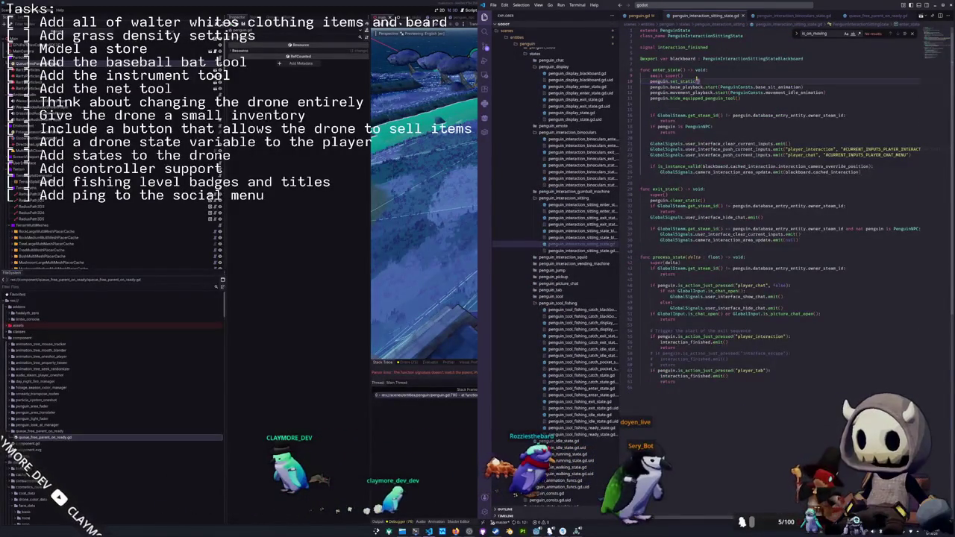
# In the sitting state, call set_static(true) on enter and replace clear_static() with set_static(false)
pyautogui.write('(tr')
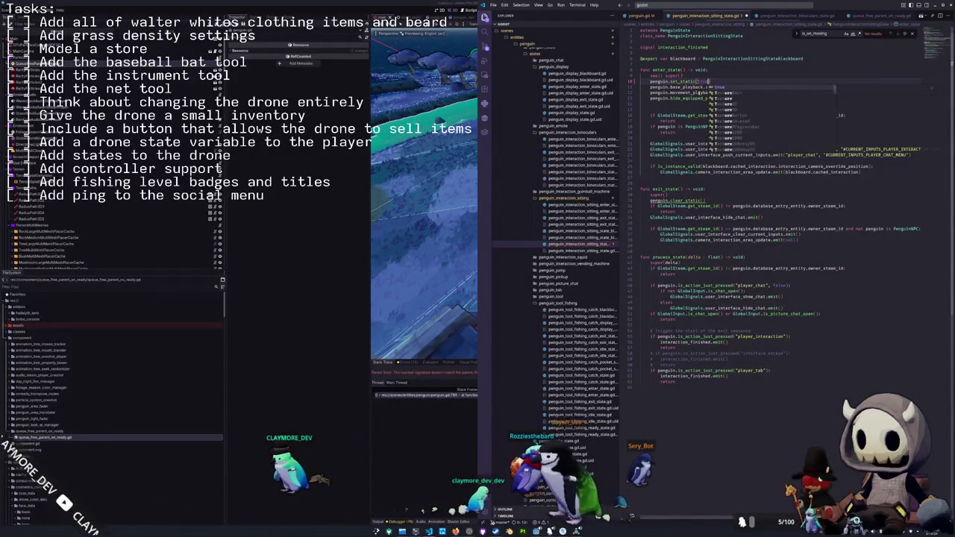
pyautogui.press('Return')
pyautogui.doubleClick(679, 201)
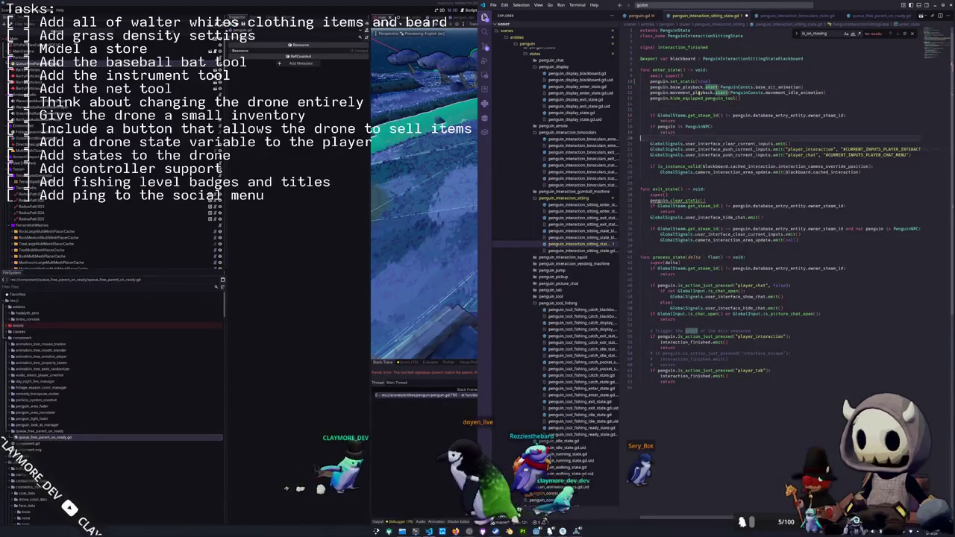
pyautogui.write('set_static(false')
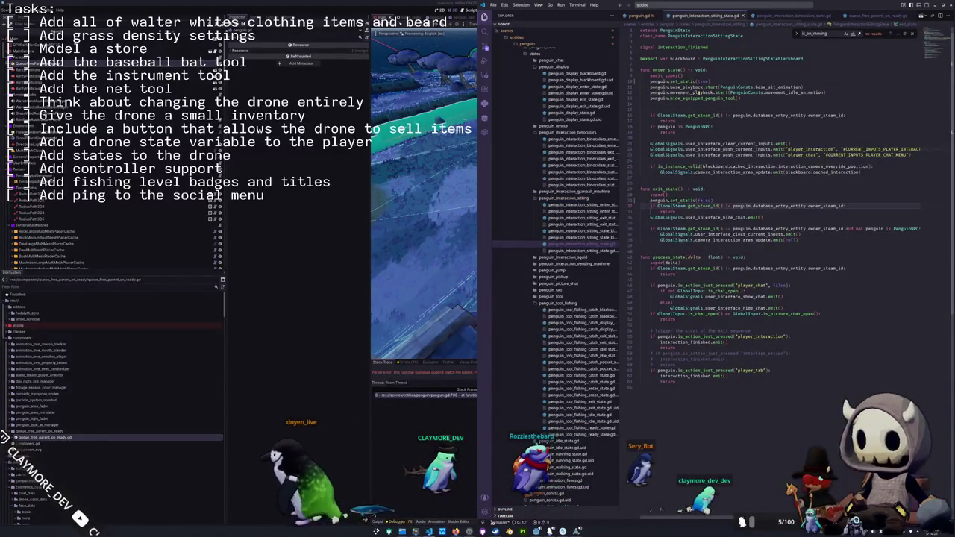
# Make the binoculars state call set_static(true) after super() and set_static(false) on exit
pyautogui.click(590, 179)
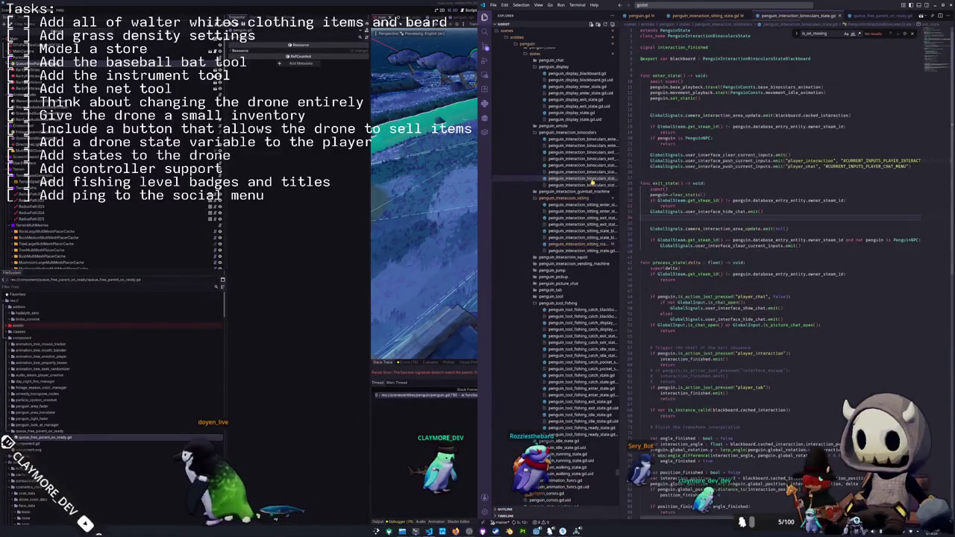
pyautogui.write(')')
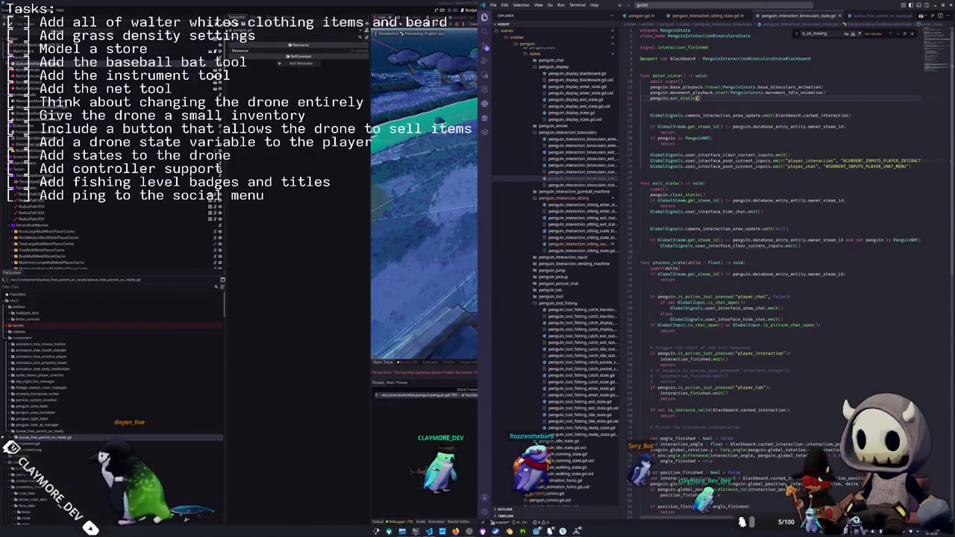
pyautogui.write('true')
pyautogui.press('Down')
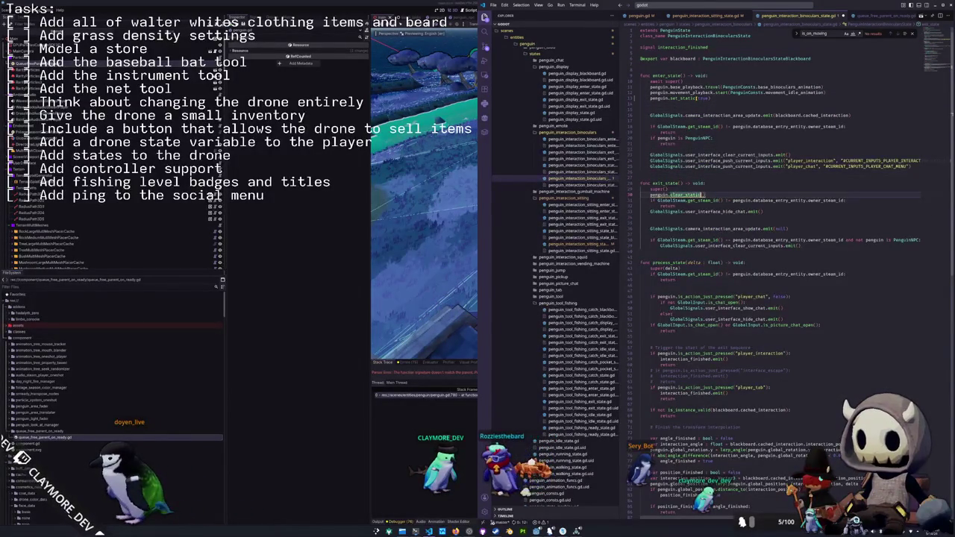
pyautogui.write('et_static(fa')
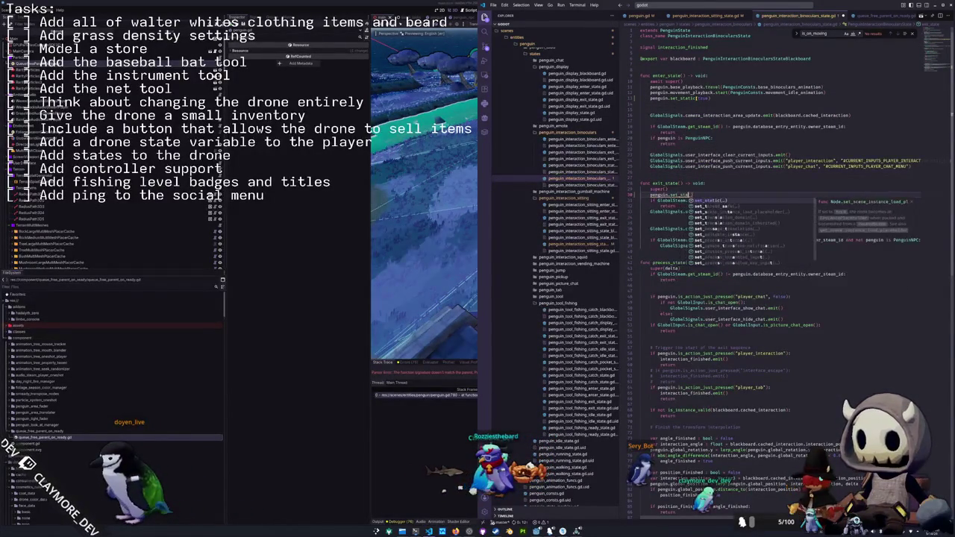
pyautogui.write('lse')
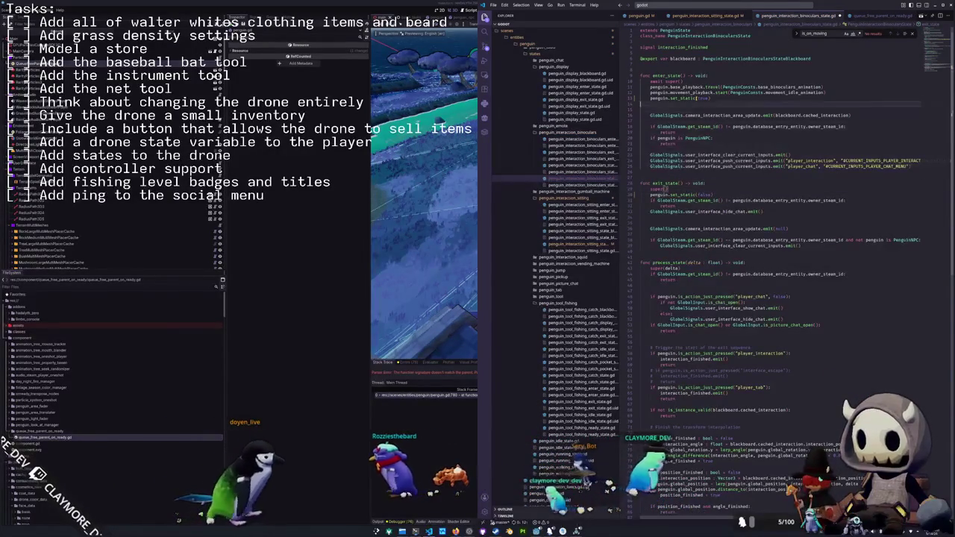
pyautogui.hotkey('shift', 'Home')
pyautogui.press('BackSpace')
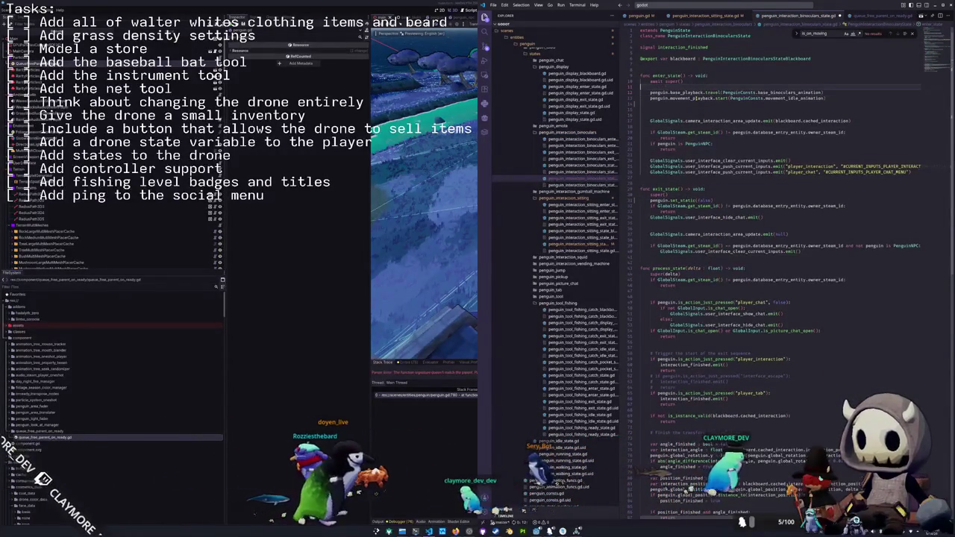
pyautogui.hotkey('ctrl', 'z')
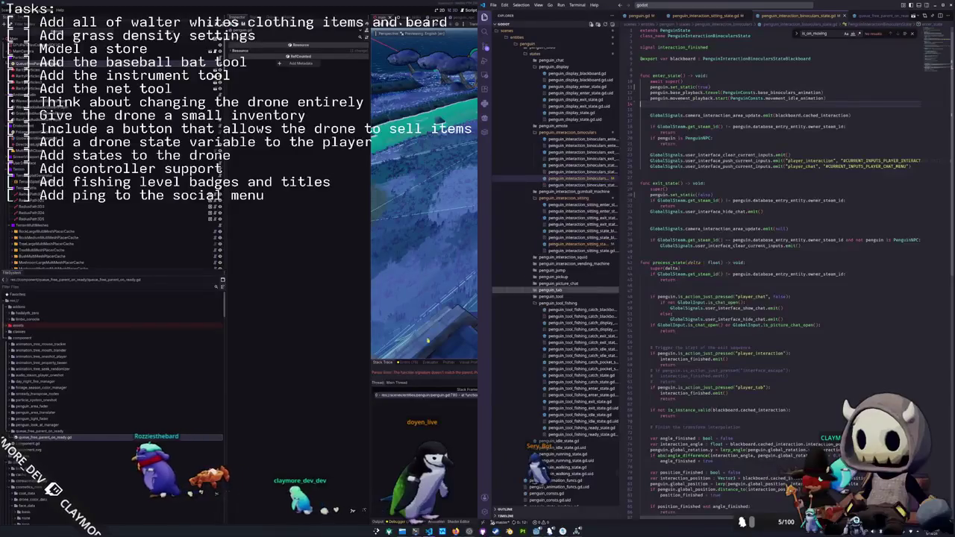
pyautogui.press('super+2')
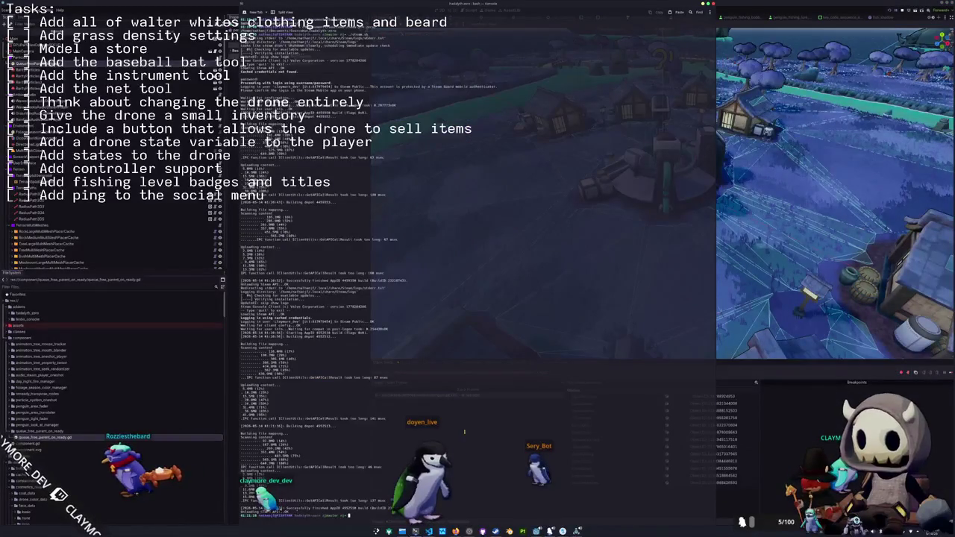
# Run the project from the Godot editor with F5 and open the Multiplayer lobby browser
pyautogui.hotkey('alt', 'Tab')
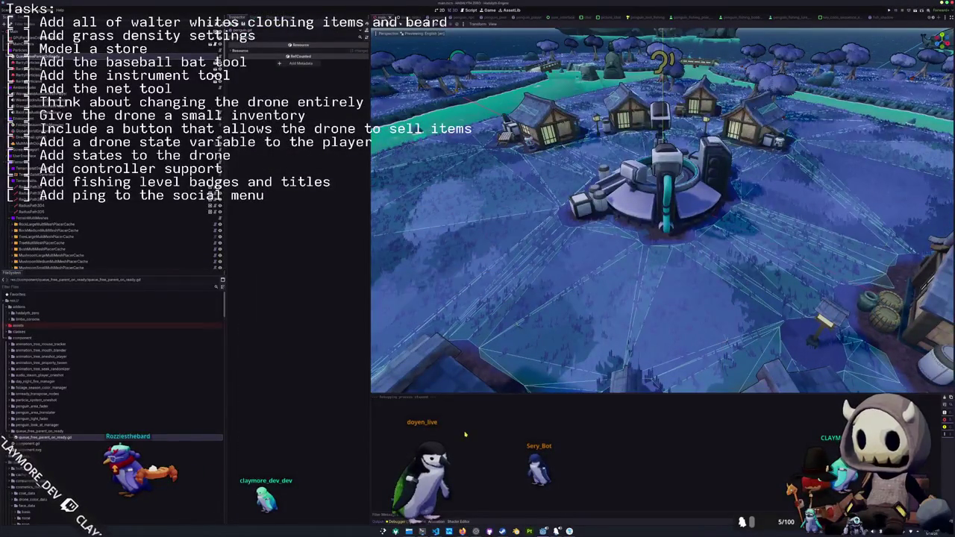
pyautogui.press('F5')
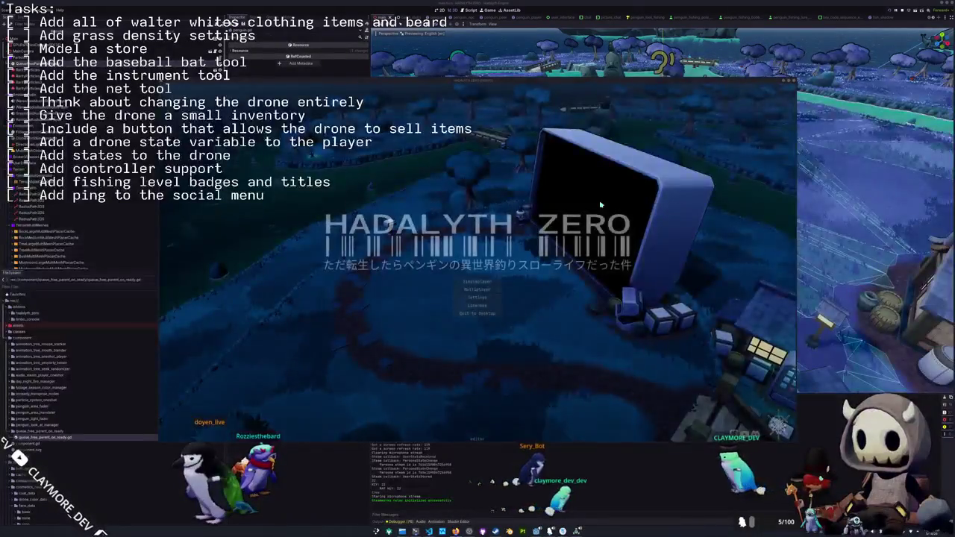
pyautogui.click(477, 288)
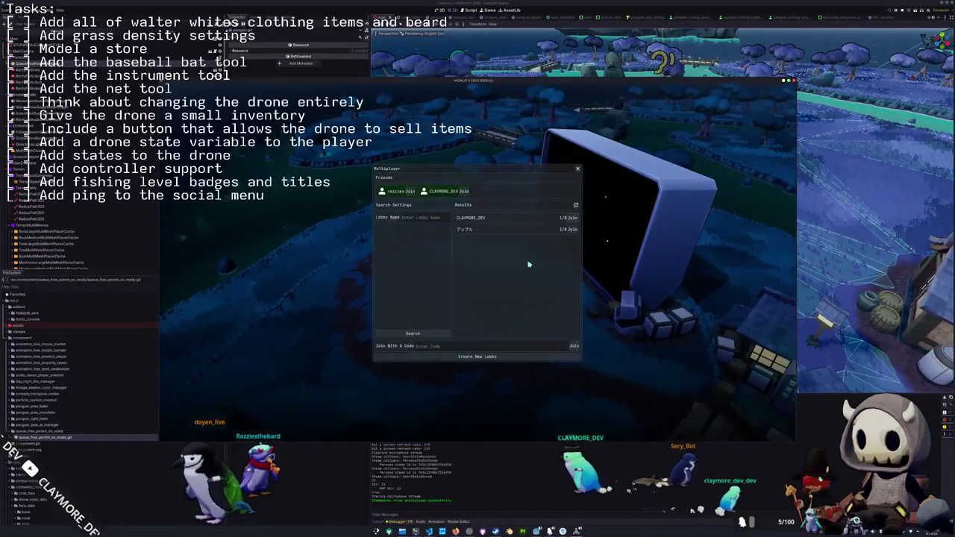
# Join the first listed lobby and glance at the inventory before resuming play
pyautogui.click(574, 218)
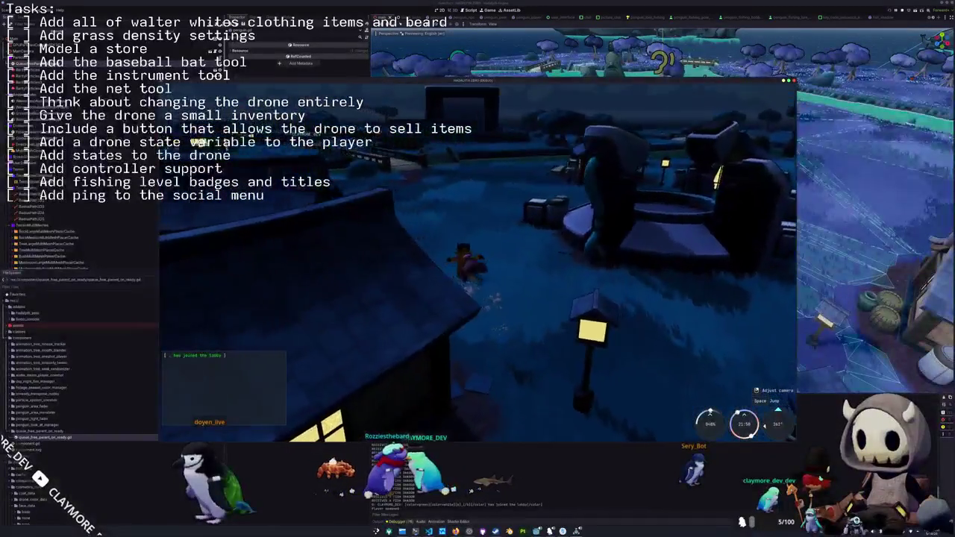
pyautogui.press('Tab')
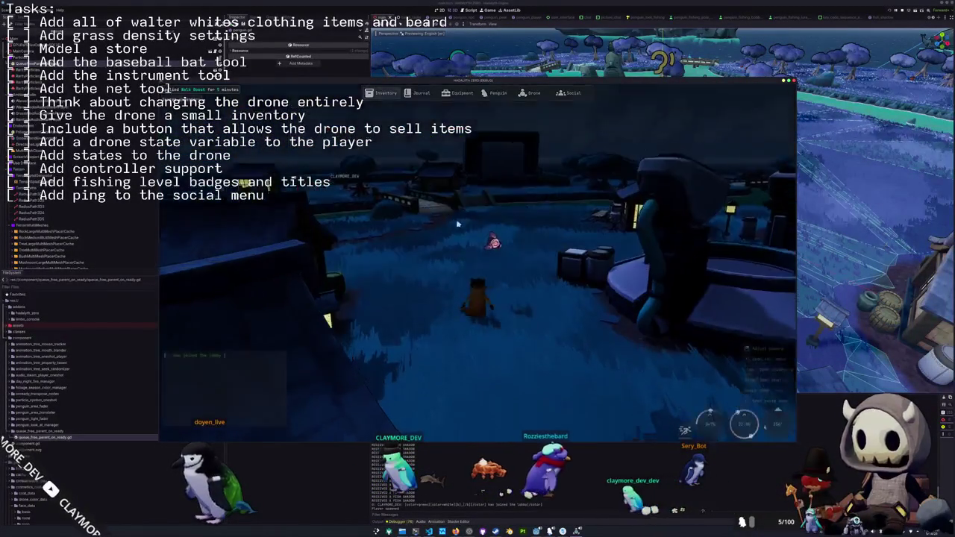
pyautogui.press('w')
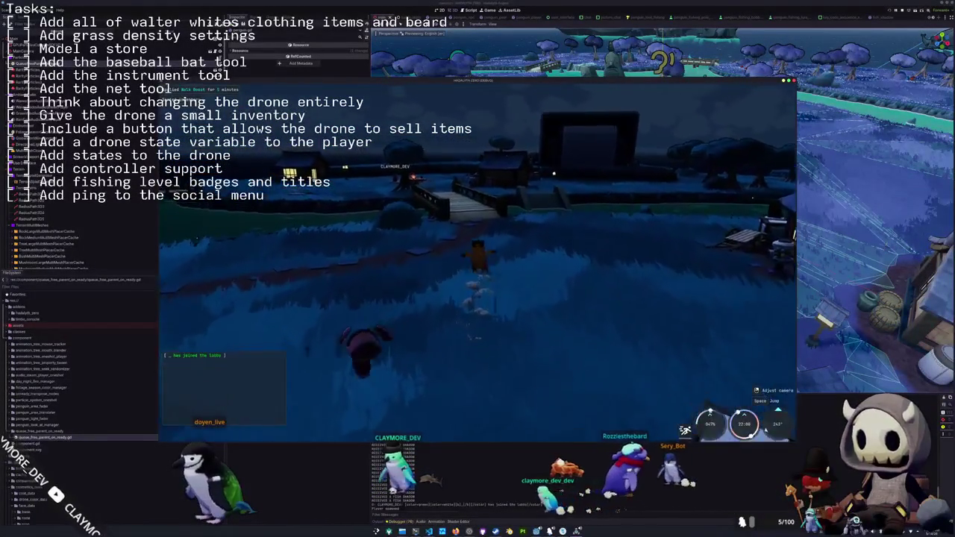
# Walk the penguin across the wooden bridge to the campfire bench and up to the seated player
pyautogui.press('w')
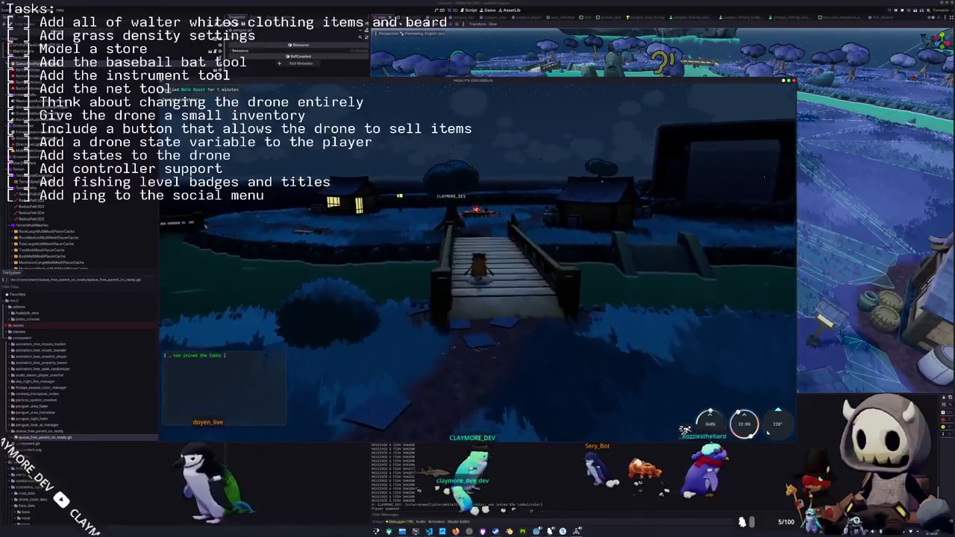
pyautogui.press('w')
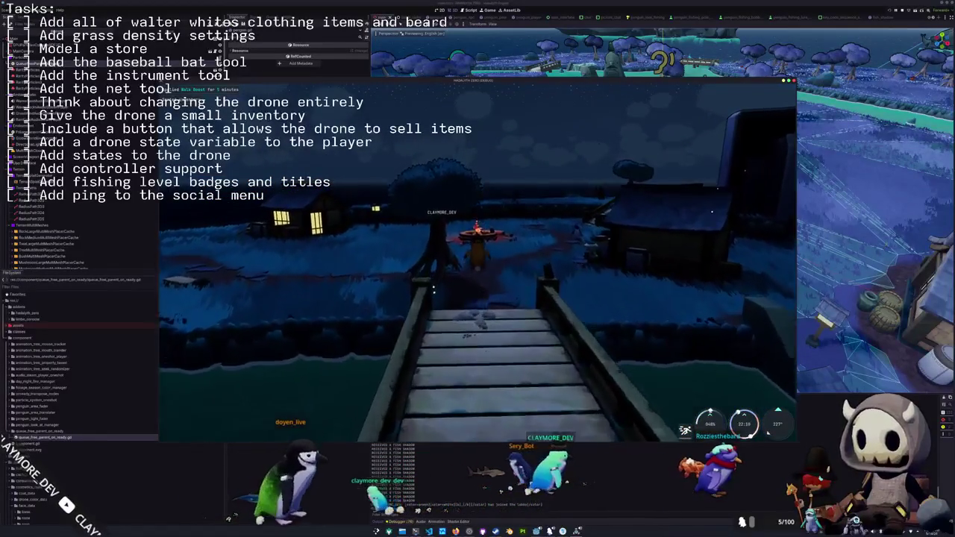
pyautogui.press('w')
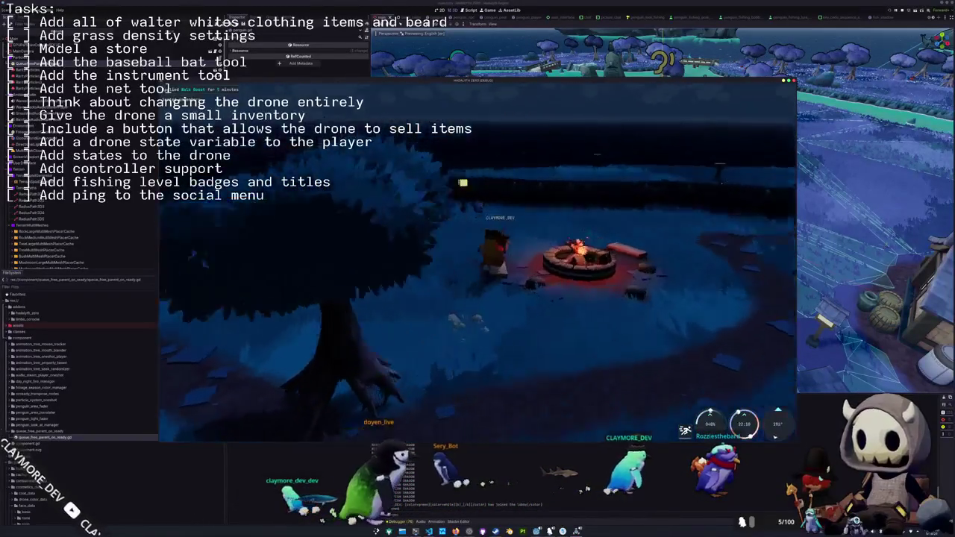
pyautogui.press('w')
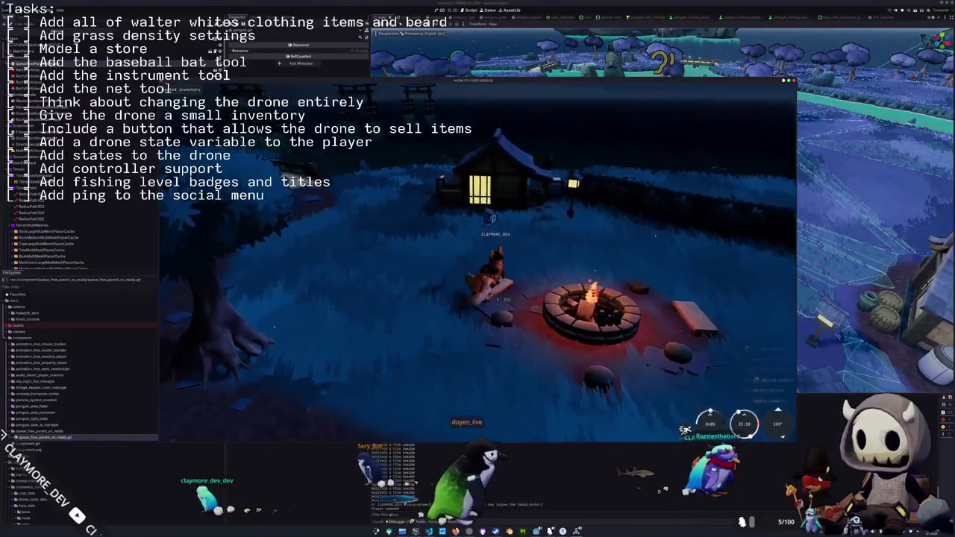
pyautogui.press('s')
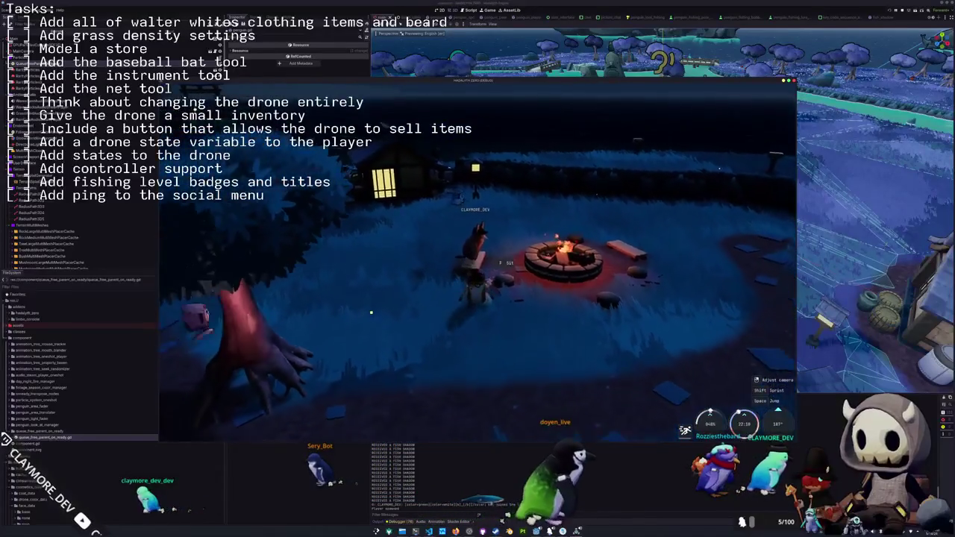
pyautogui.press('w')
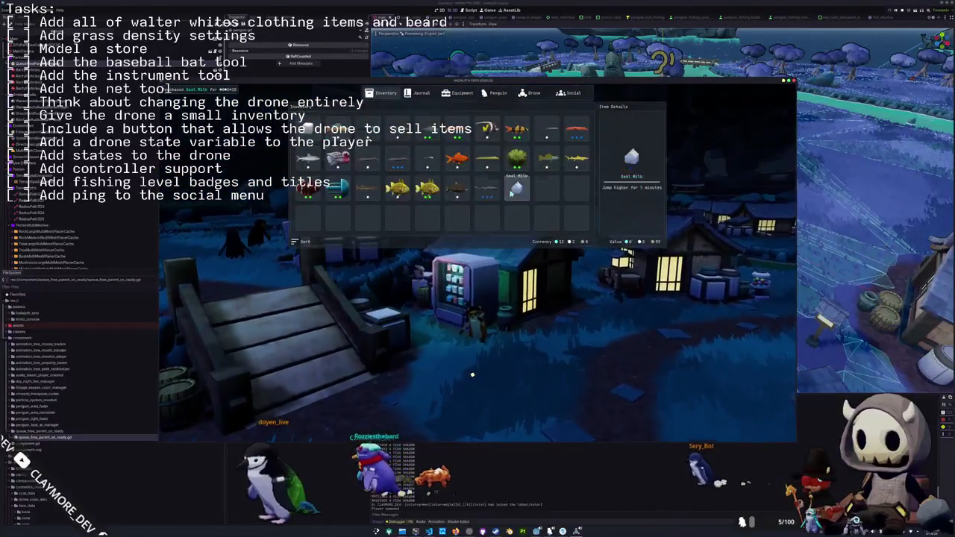
# Resume play, run around the campfire, and briefly reopen and close the inventory
pyautogui.press('Escape')
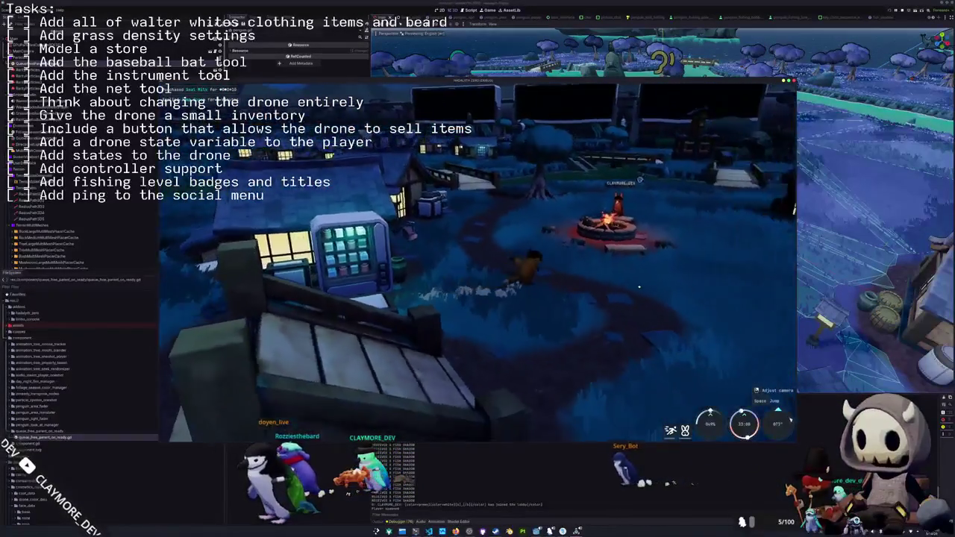
pyautogui.press('w')
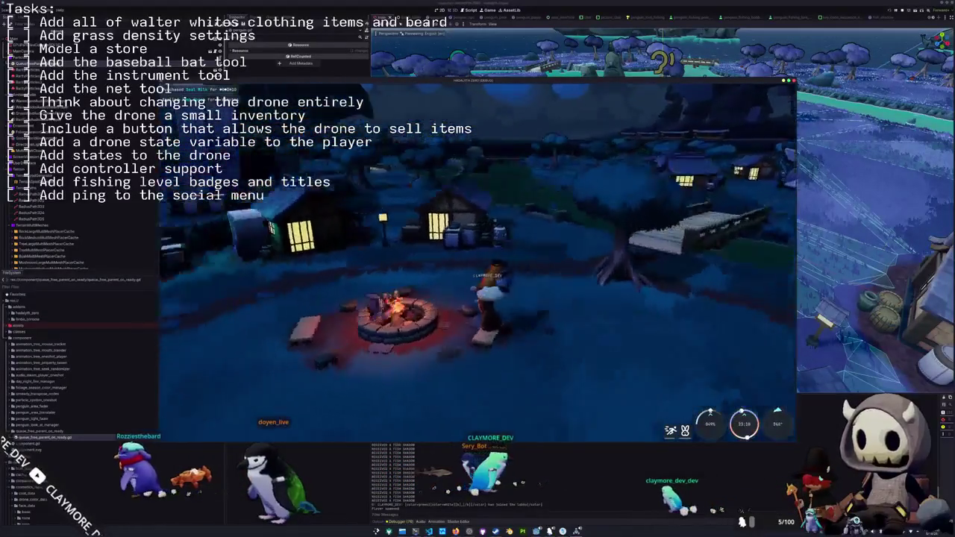
pyautogui.press('Tab')
pyautogui.press('Escape')
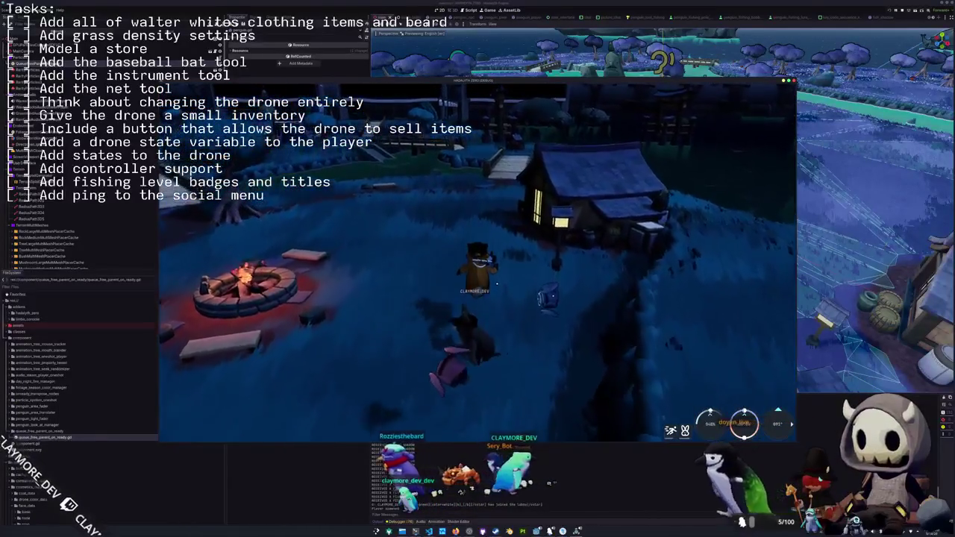
# Run to the cabin, climb onto its roof via the porch, drop back down, then bring up the terminal
pyautogui.press('w')
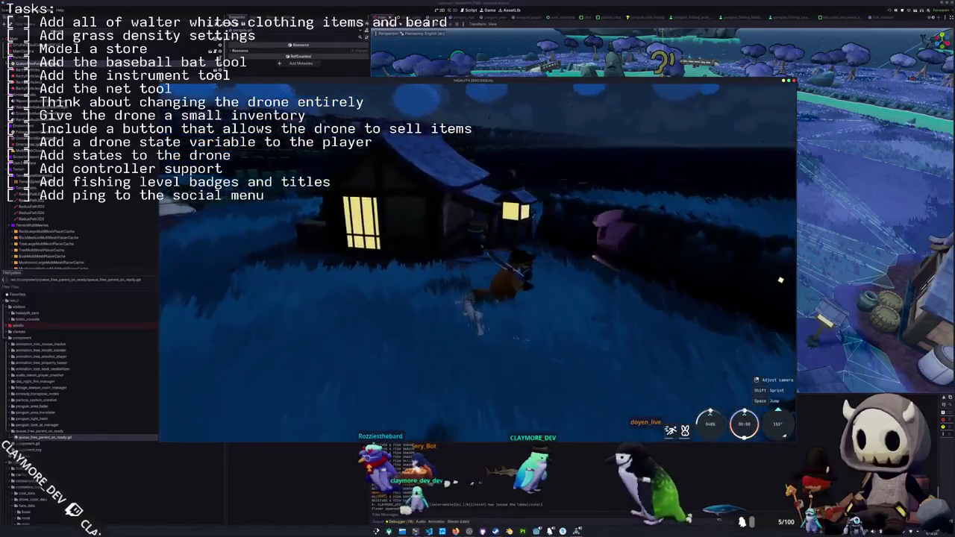
pyautogui.press('w')
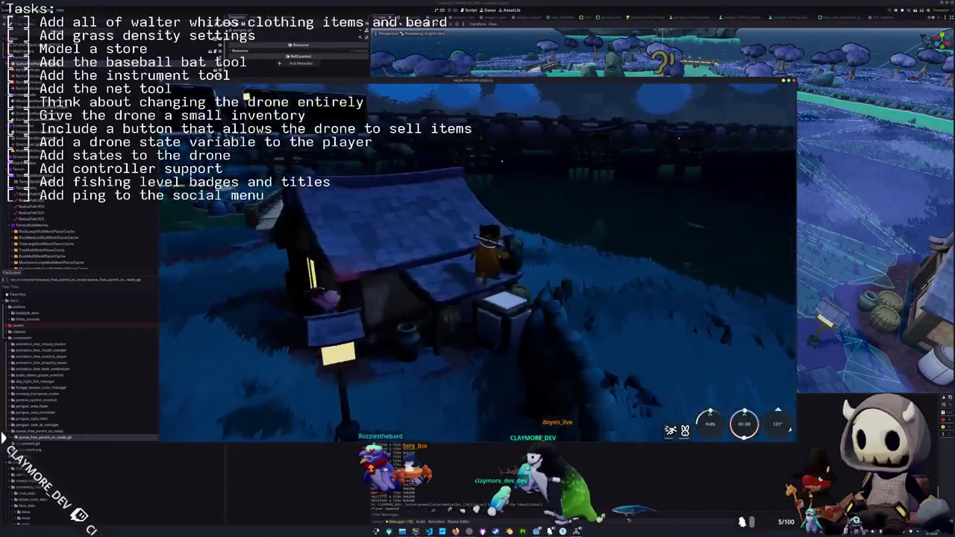
pyautogui.press('w')
pyautogui.press('w')
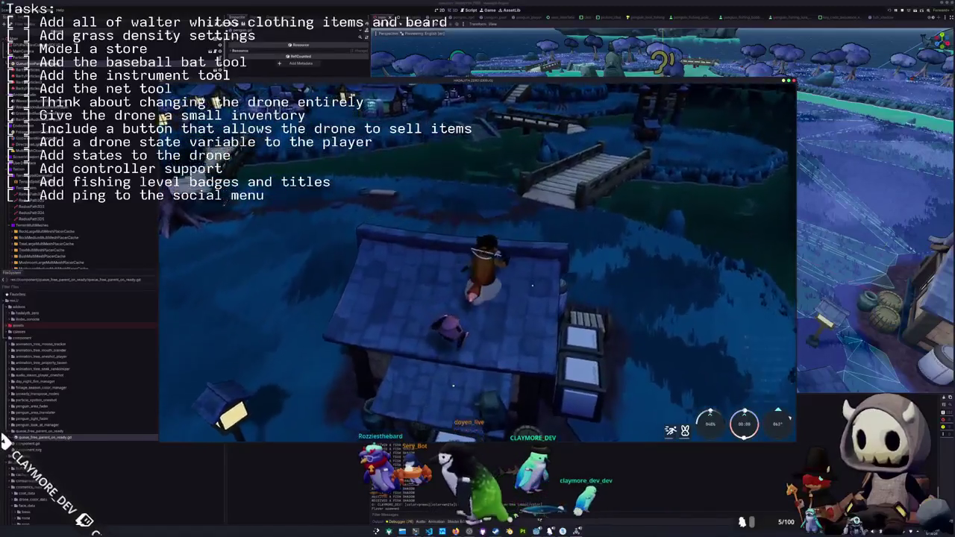
pyautogui.press('w')
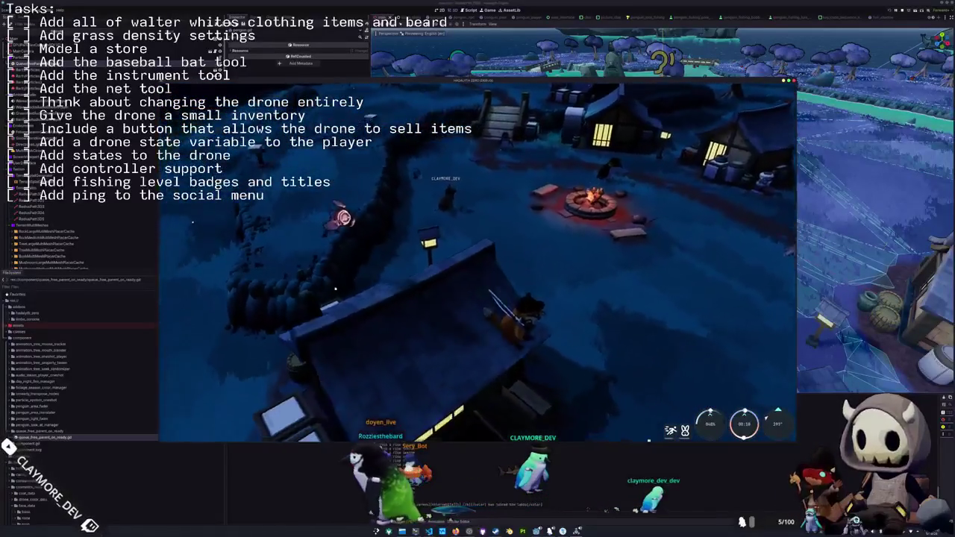
pyautogui.press('w')
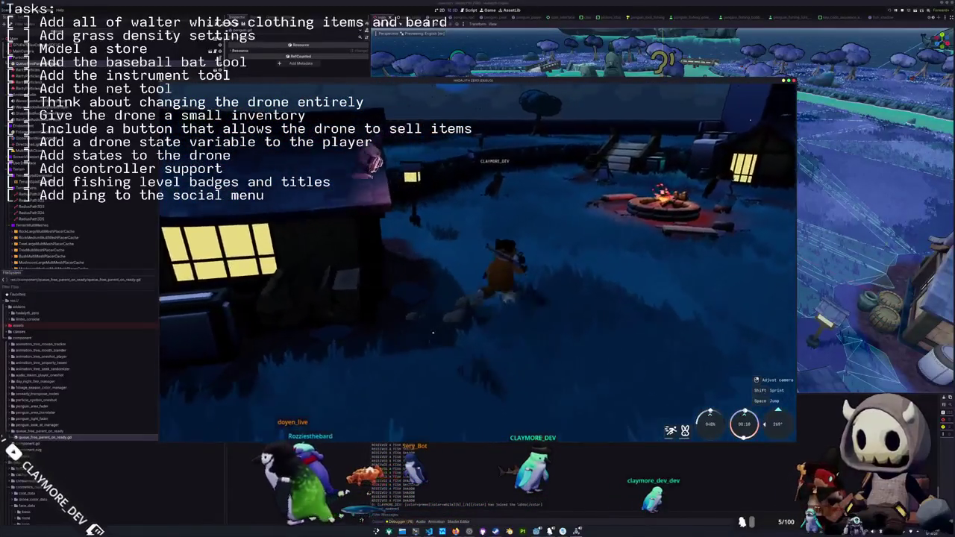
pyautogui.press('w')
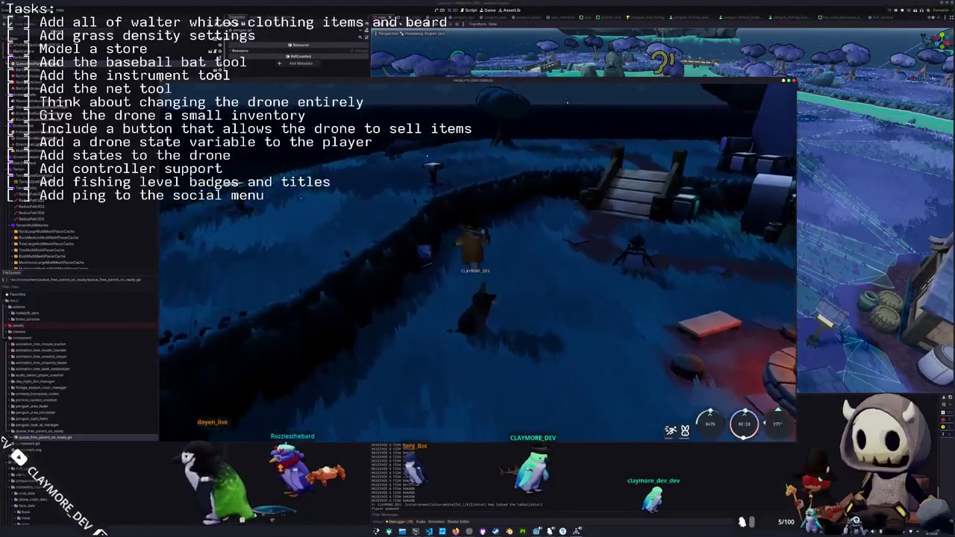
pyautogui.hotkey('alt', 'Tab')
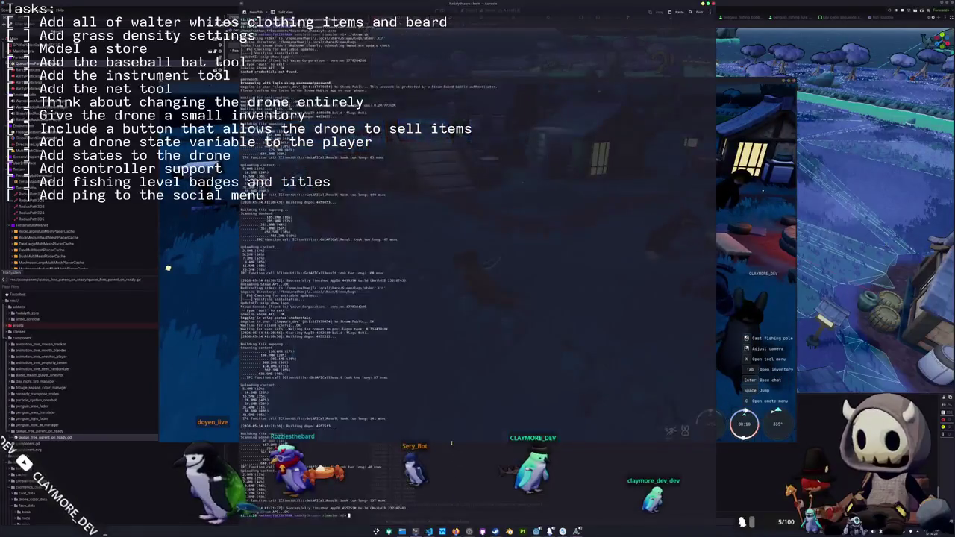
# Check git status and commit all changes as "Fixed bugs to static log", then return to Godot
pyautogui.press('Return')
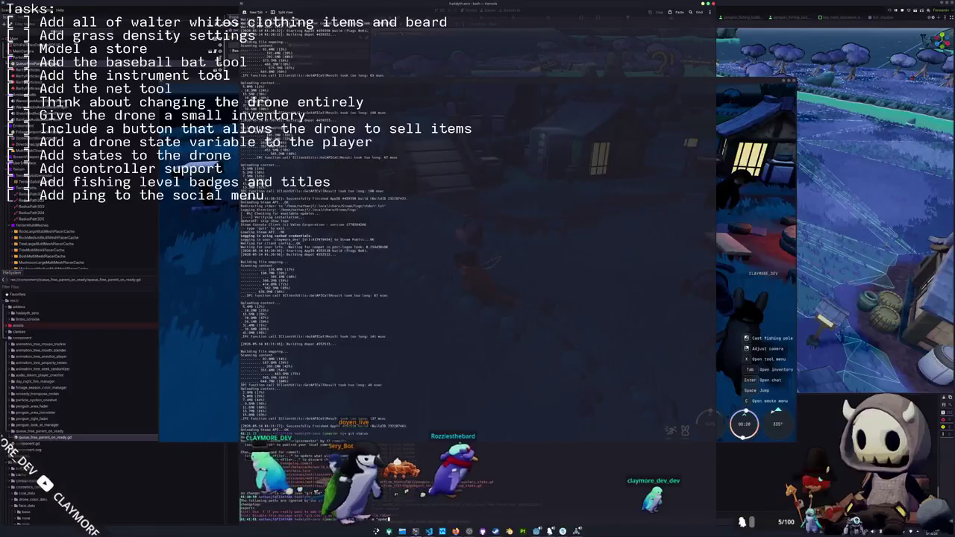
pyautogui.write('bugs to start')
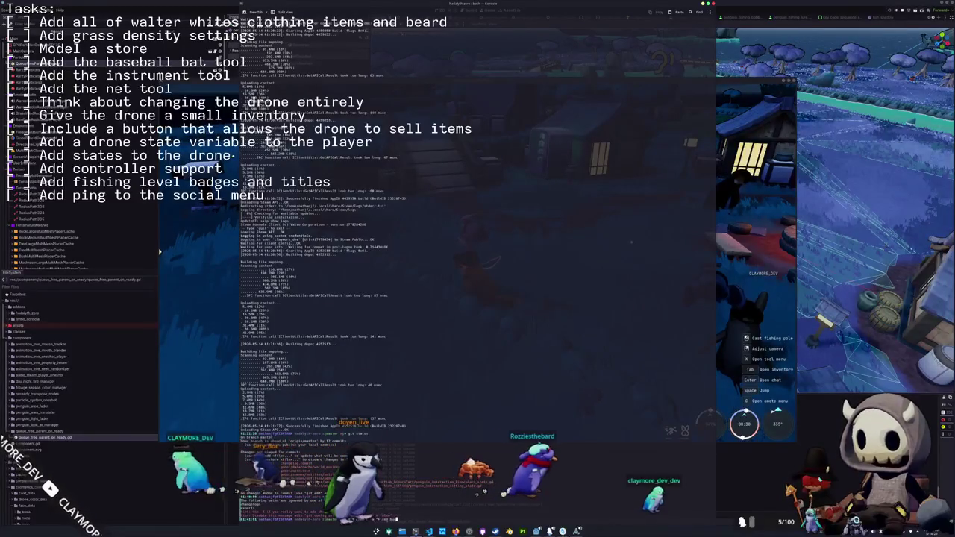
pyautogui.press('BackSpace')
pyautogui.press('BackSpace')
pyautogui.write('tic log')
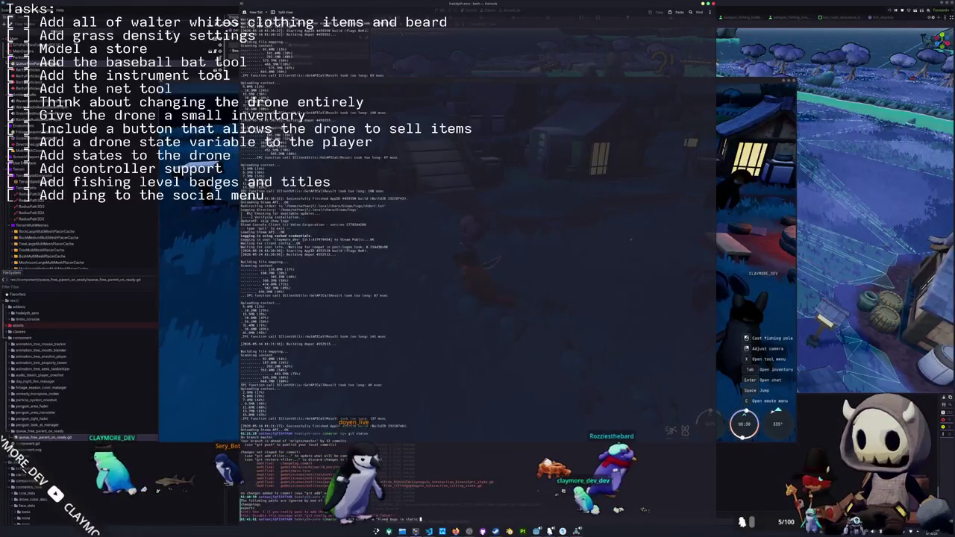
pyautogui.press('Return')
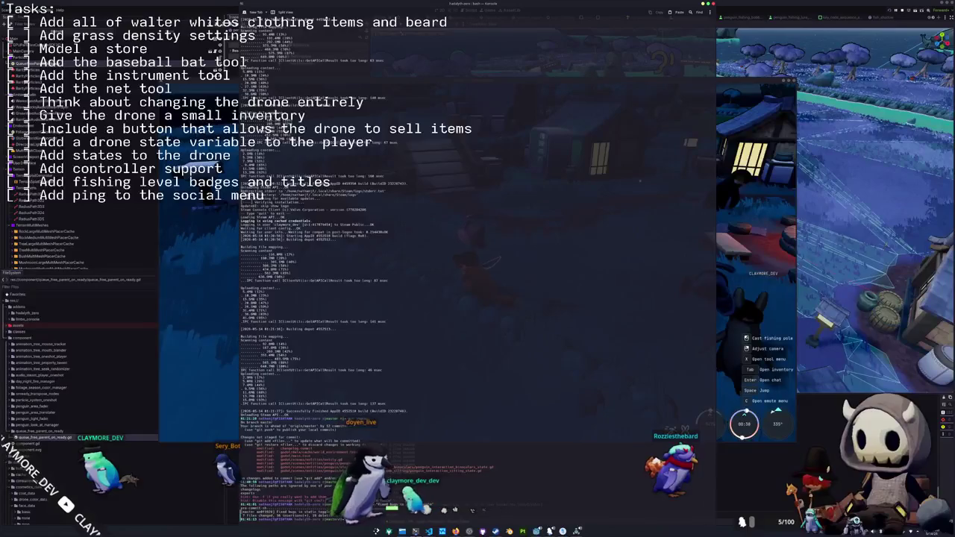
pyautogui.hotkey('alt', 'Tab')
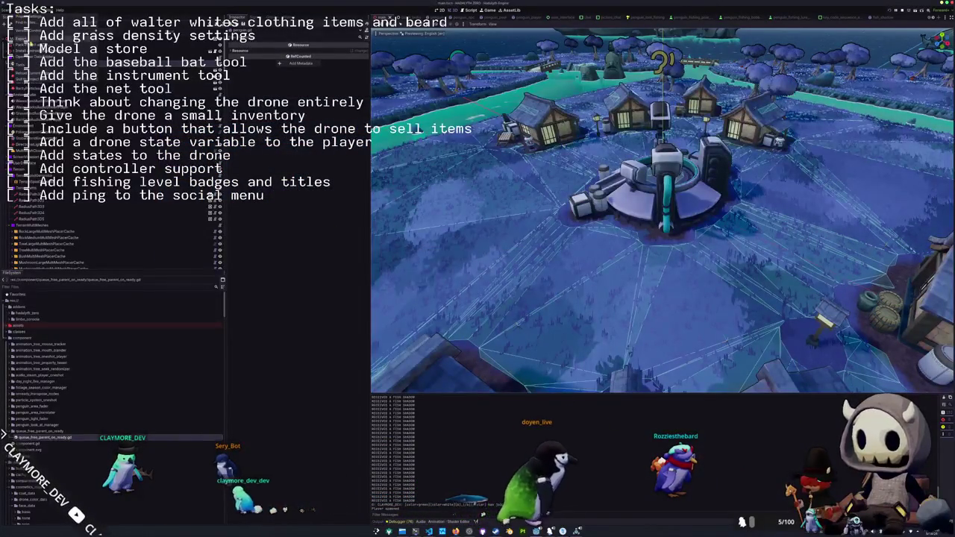
# Export all presets as release builds and close the export window
pyautogui.hotkey('ctrl', 'shift', 'e')
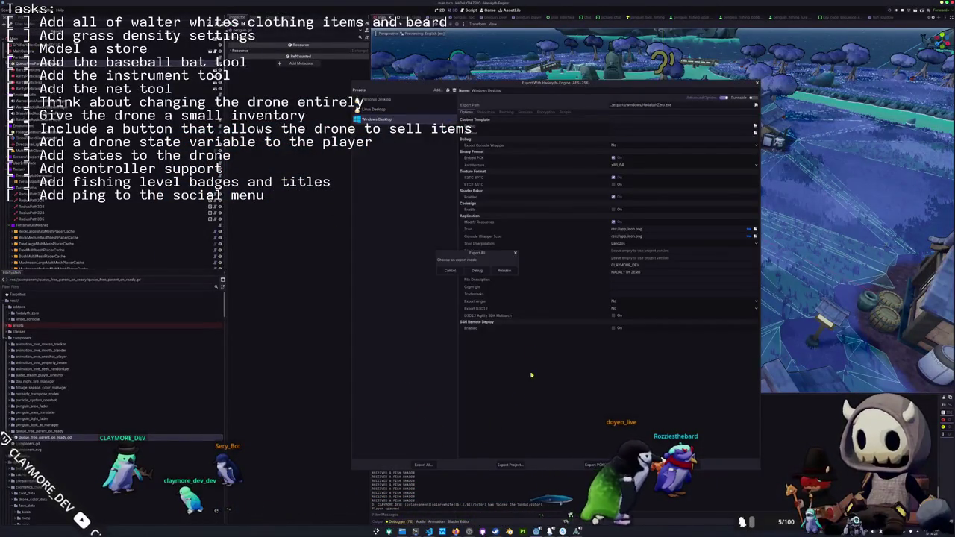
pyautogui.click(506, 271)
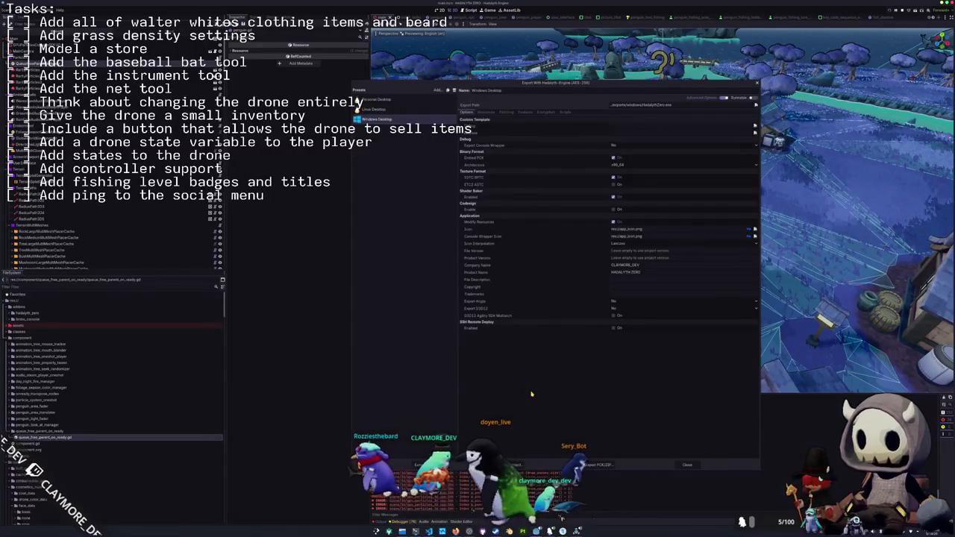
pyautogui.click(688, 465)
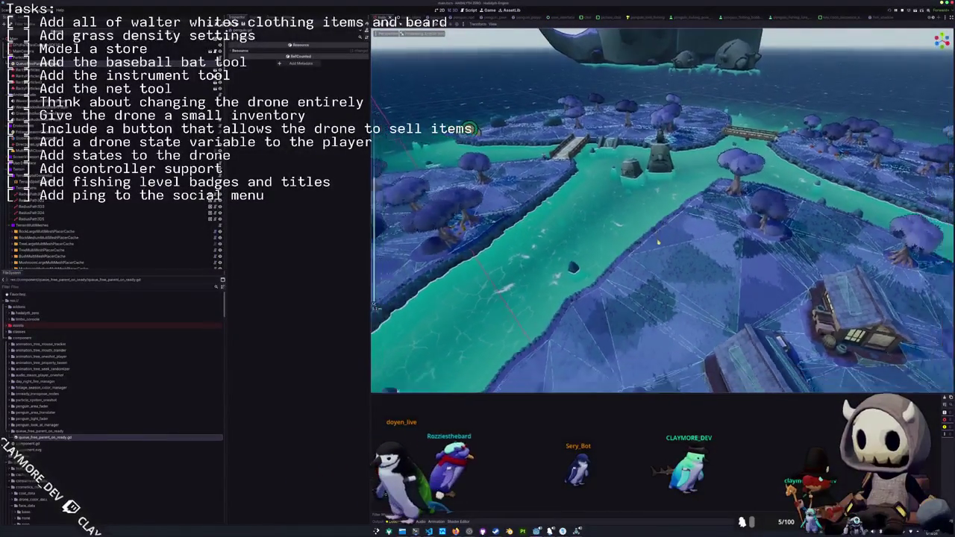
# Save the scene, then rerun Export All as Release and close the export window
pyautogui.hotkey('ctrl', 's')
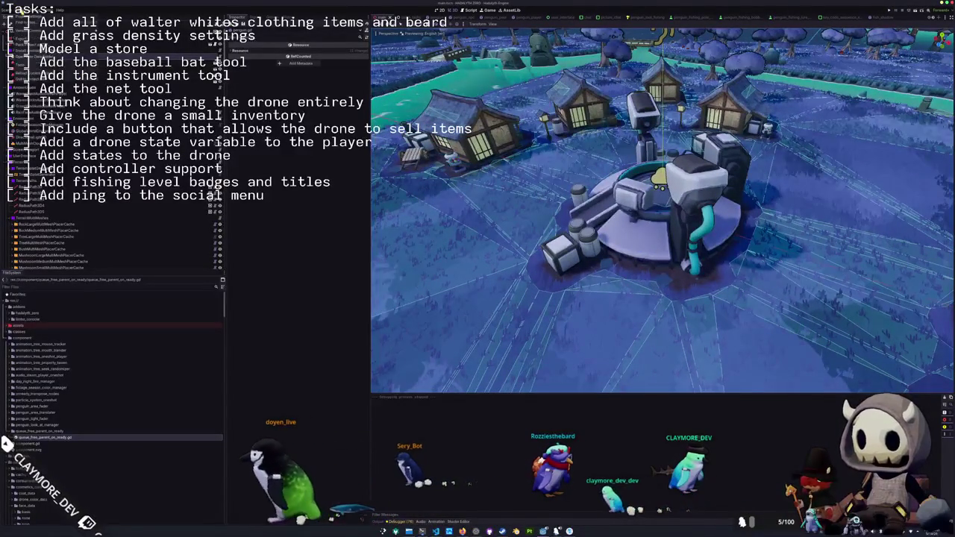
pyautogui.click(45, 35)
pyautogui.click(422, 465)
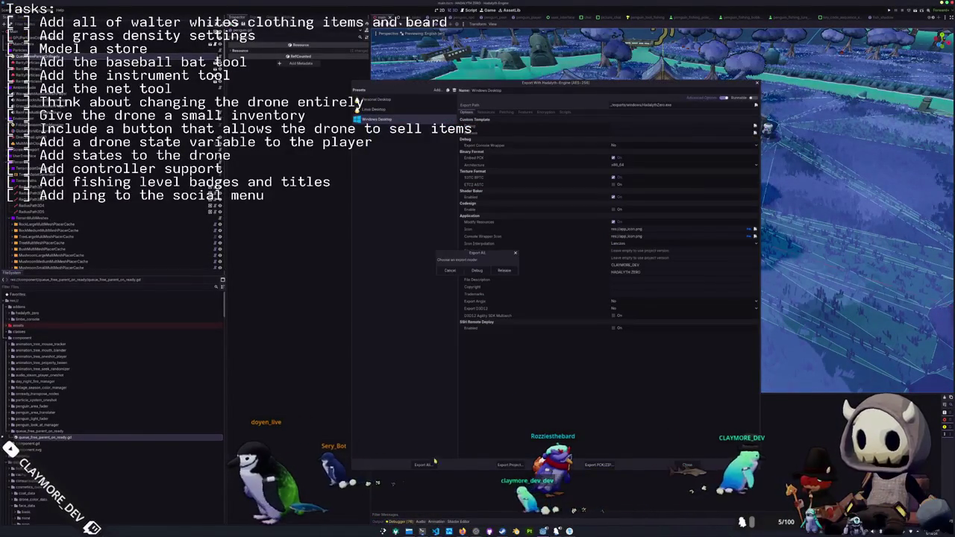
pyautogui.click(504, 272)
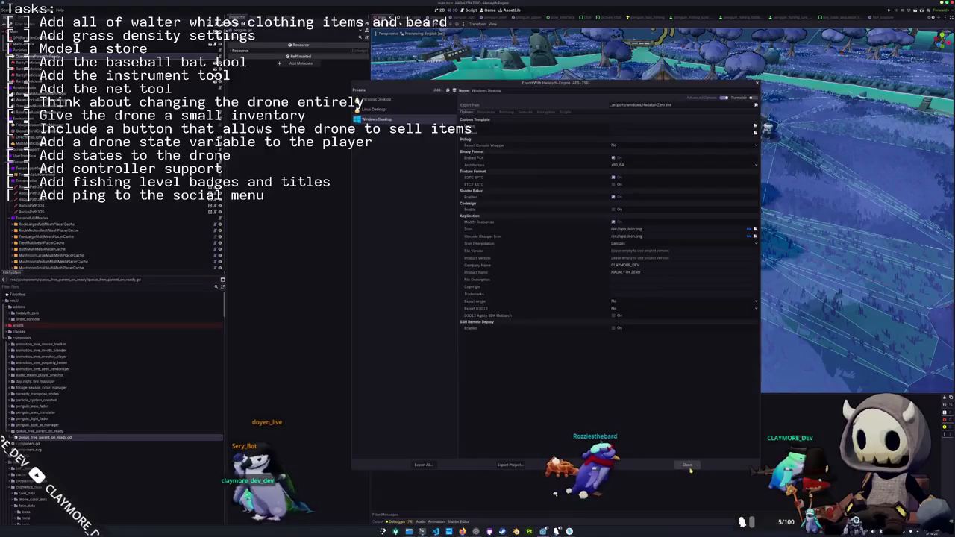
pyautogui.click(687, 465)
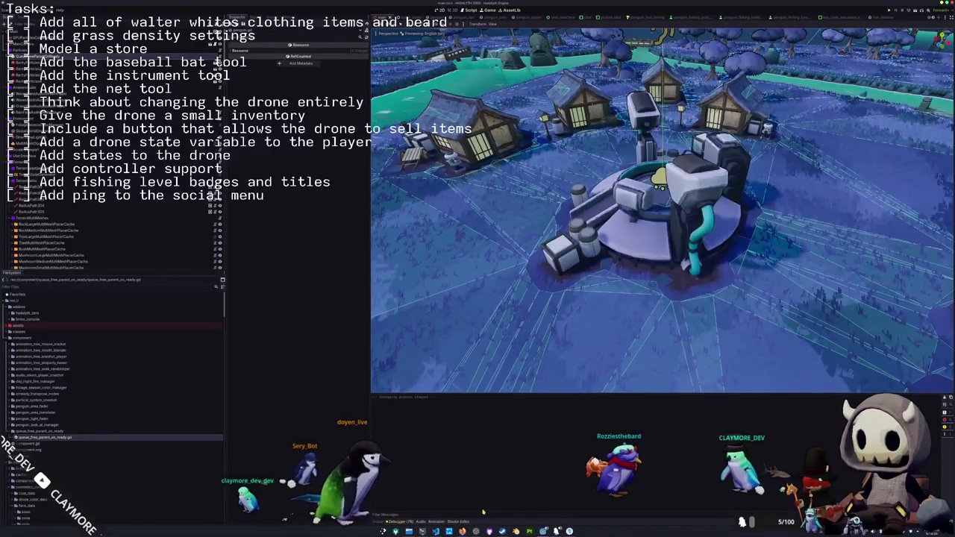
# Start the Steam build upload in Konsole and submit the account password to log in
pyautogui.click(422, 531)
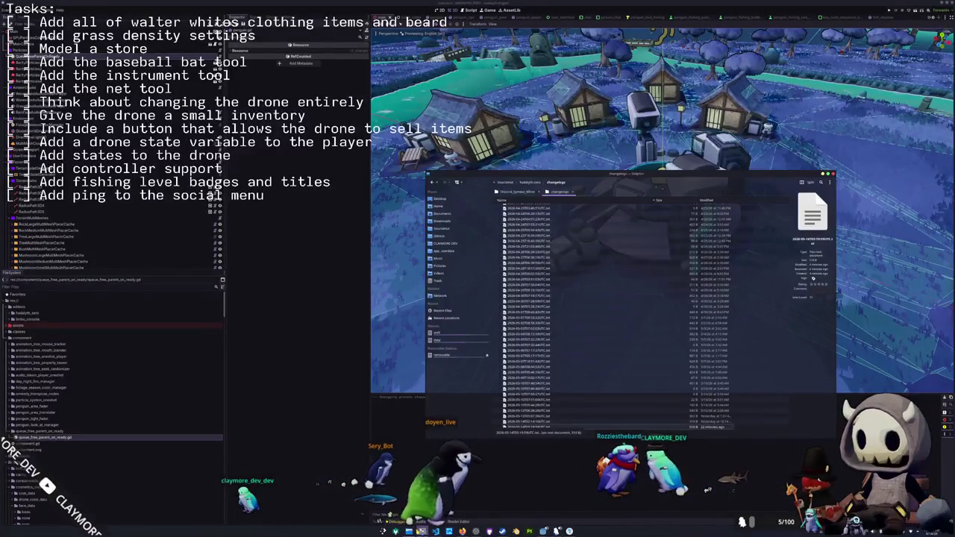
pyautogui.click(409, 532)
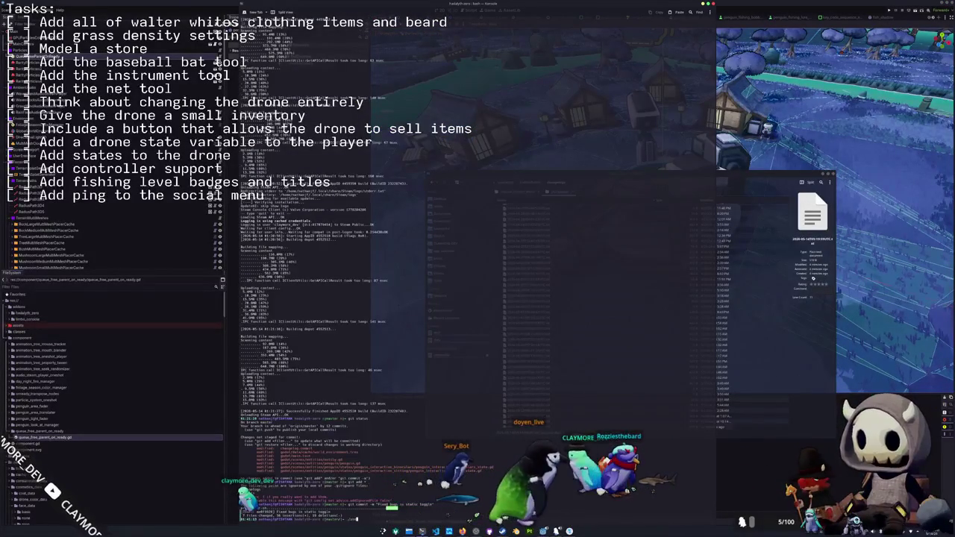
pyautogui.press('Return')
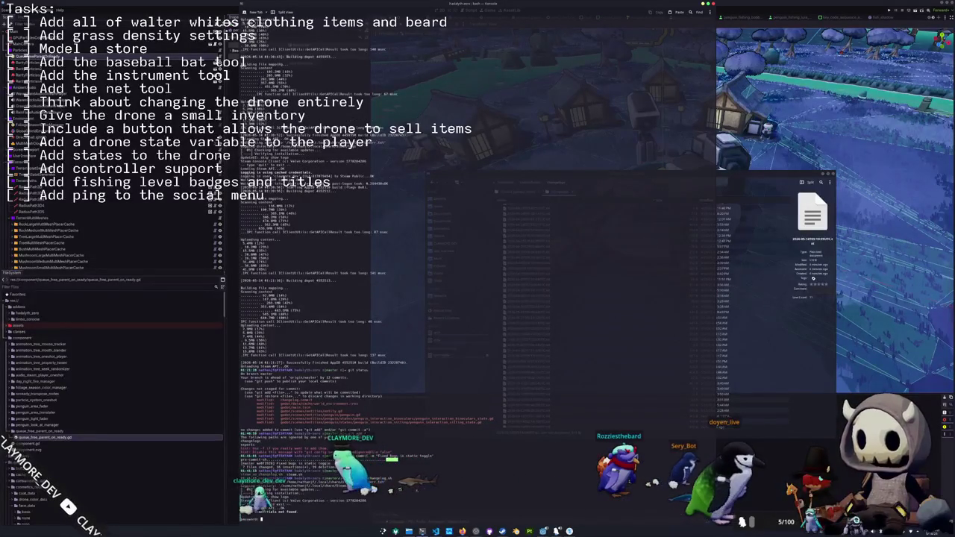
pyautogui.press('Return')
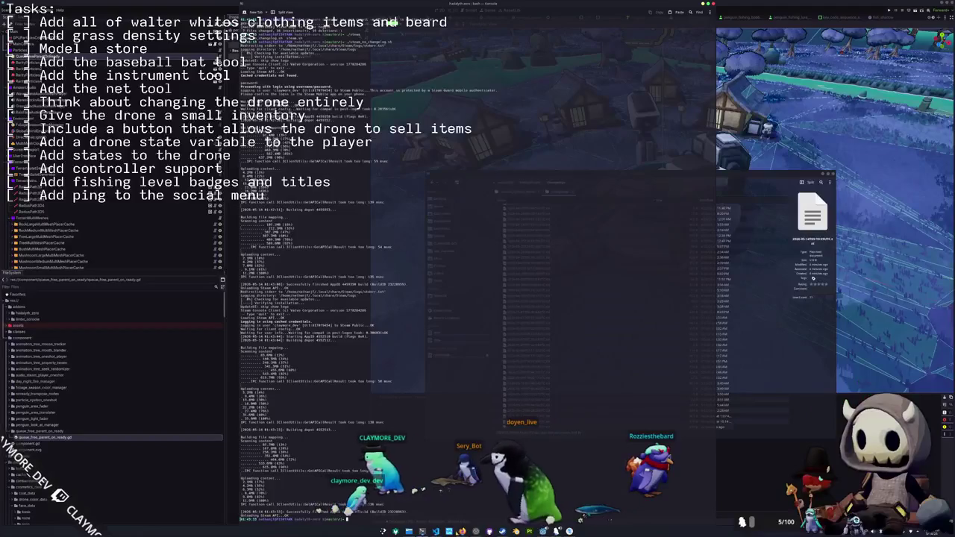
# Wait while steamcmd uploads the depot until the AppID build reports successfully finished
pyautogui.moveTo(462, 531)
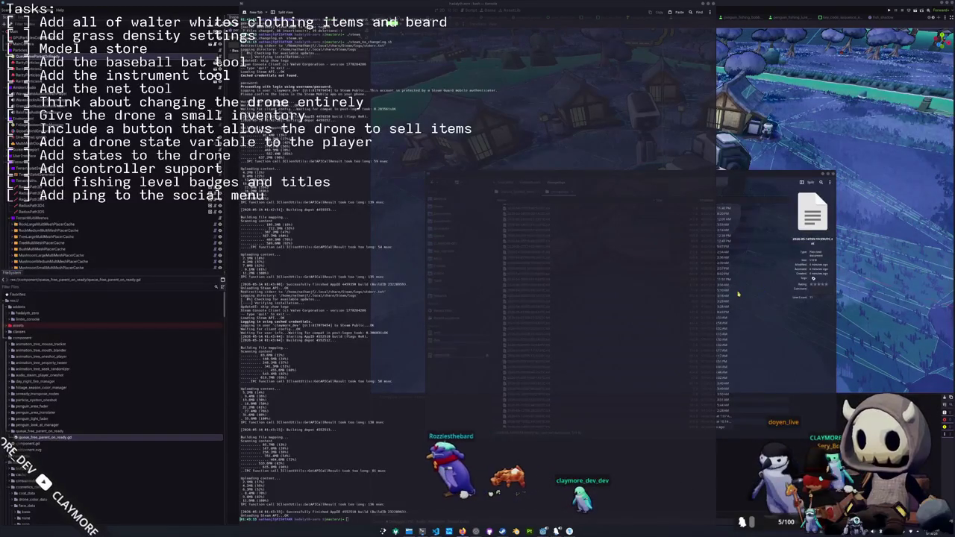
# Read the newest changelog file, close its editor and reposition the file manager
pyautogui.hotkey('alt', 'Tab')
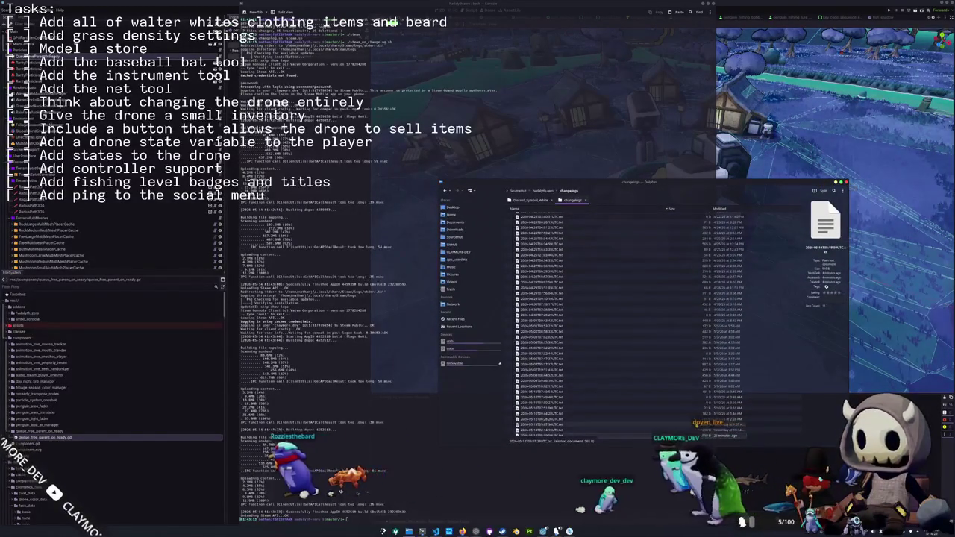
pyautogui.hotkey('alt', 'Tab')
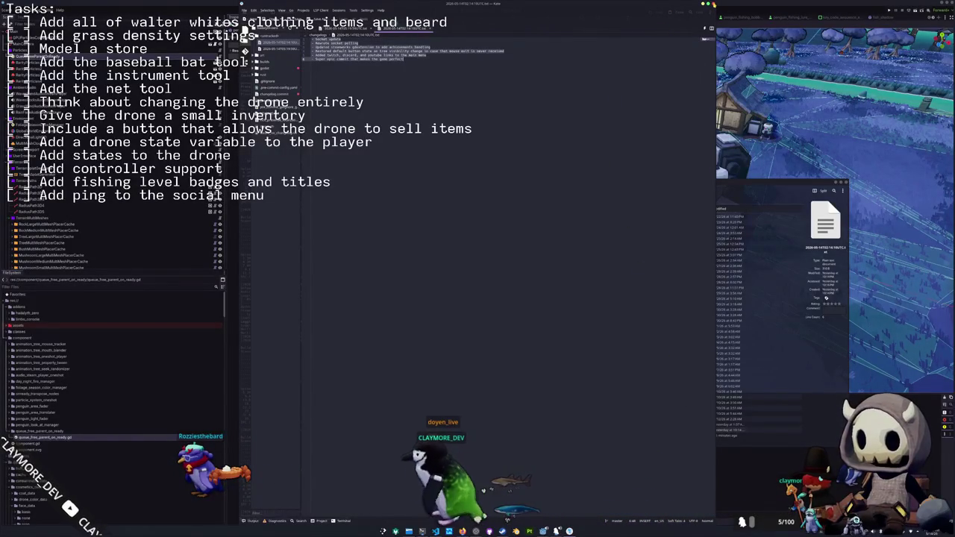
pyautogui.hotkey('ctrl', 'q')
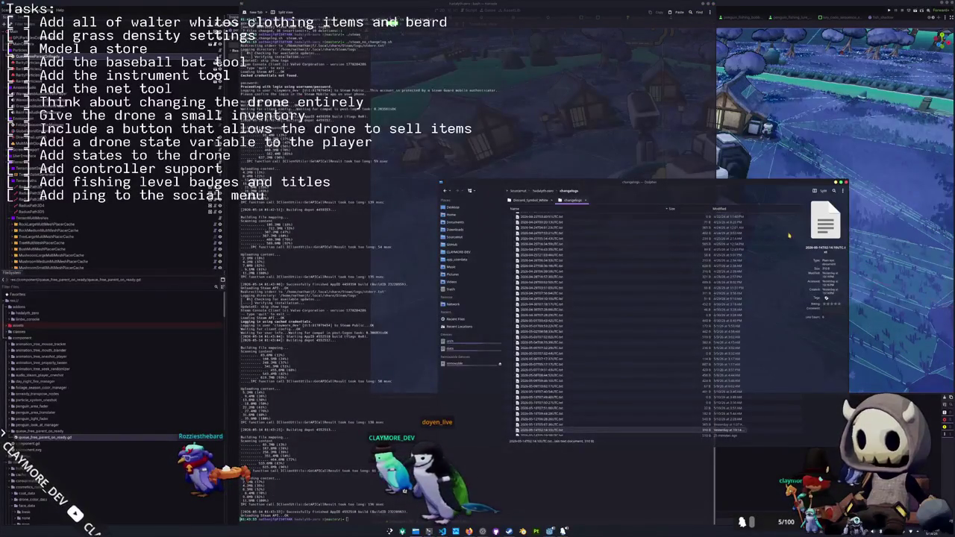
pyautogui.moveTo(798, 185)
pyautogui.mouseDown()
pyautogui.moveTo(887, 246)
pyautogui.moveTo(883, 238)
pyautogui.mouseUp()
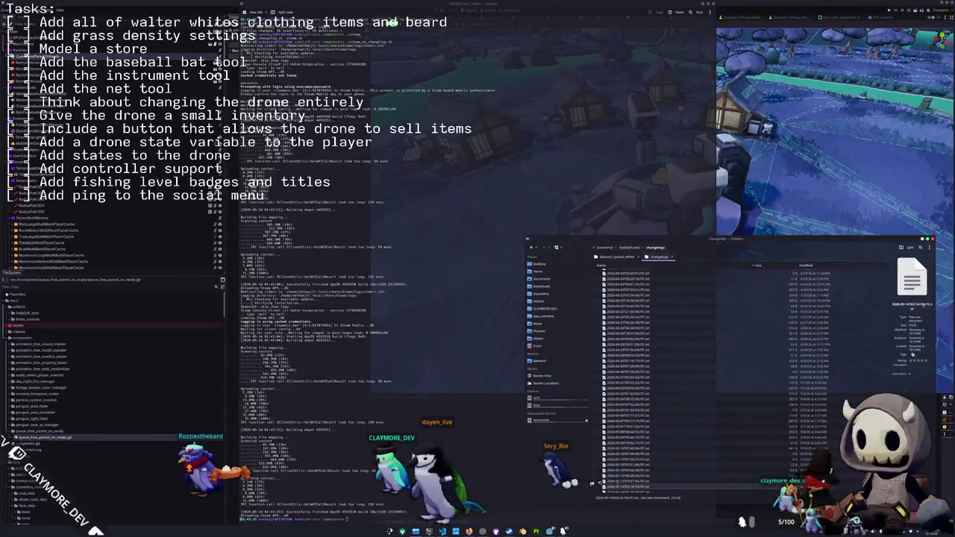
# Trash the seven old changelog files, go up to the project folder and close the extra tab
pyautogui.scroll(1, 694, 381)
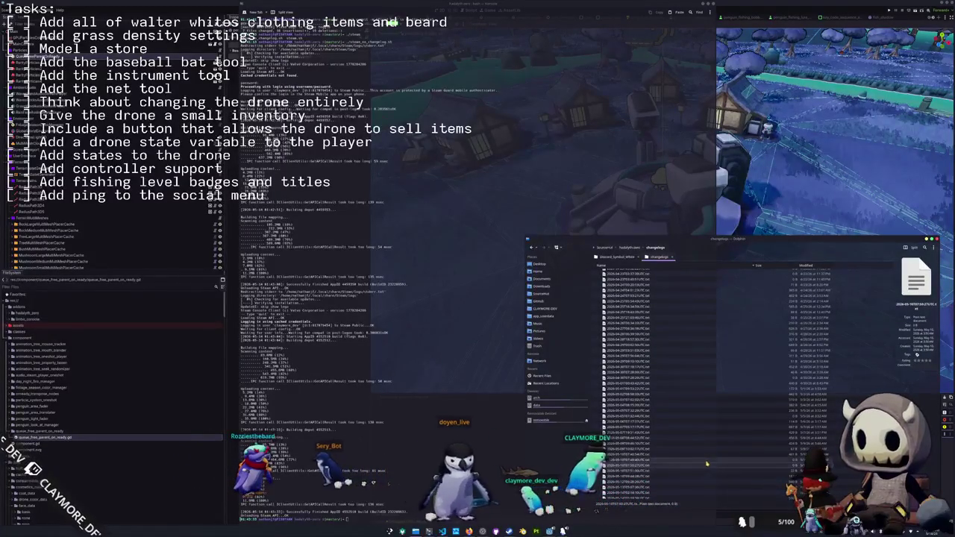
pyautogui.keyDown('ctrl'); pyautogui.click(739, 442); pyautogui.keyUp('ctrl')
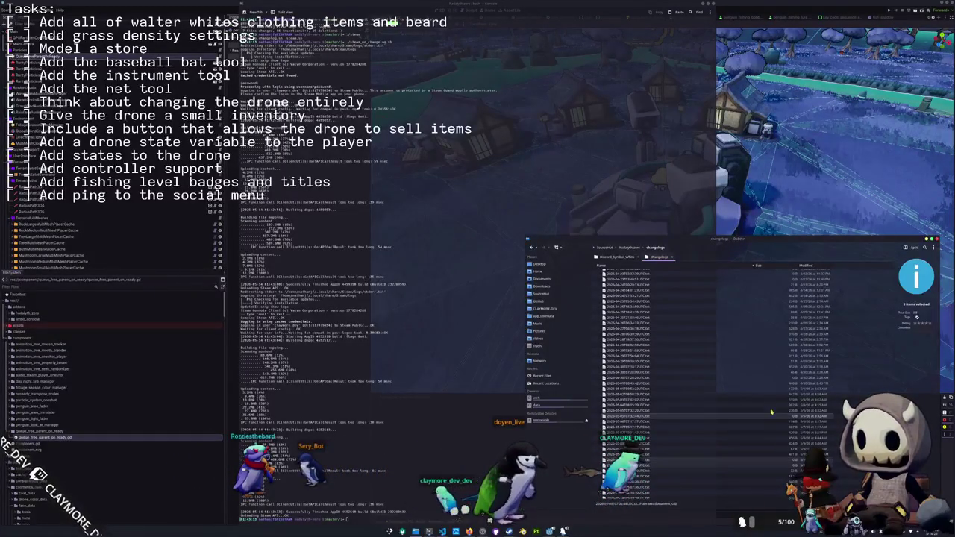
pyautogui.scroll(2, 776, 379)
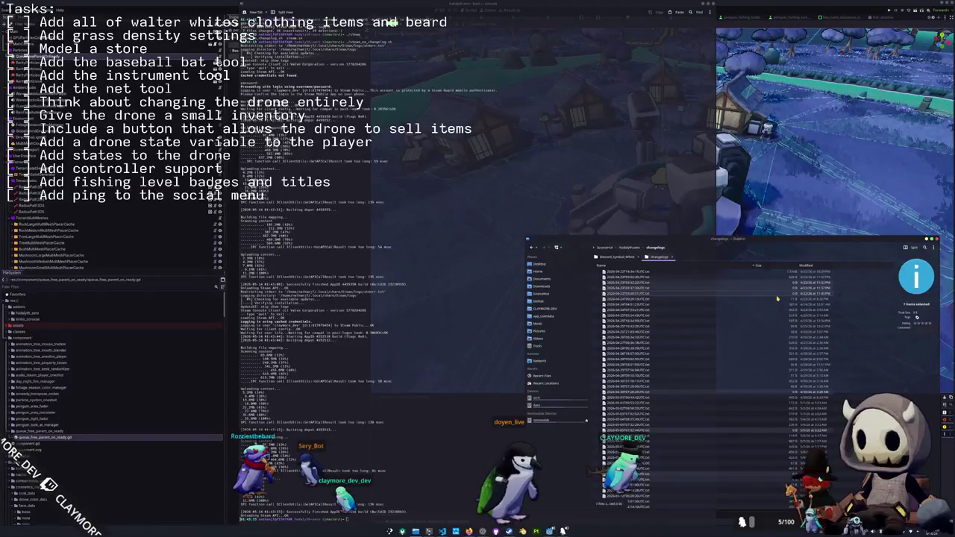
pyautogui.press('Delete')
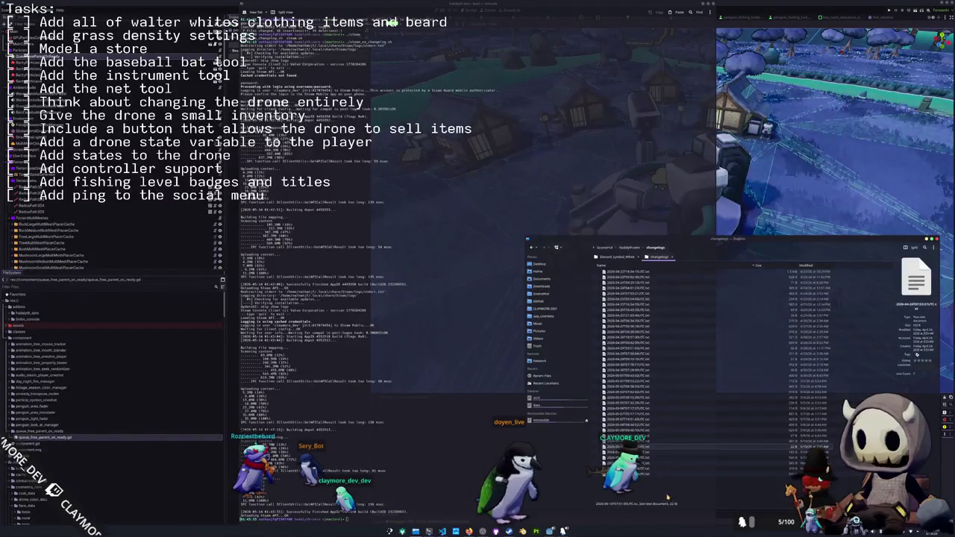
pyautogui.click(629, 248)
pyautogui.click(639, 257)
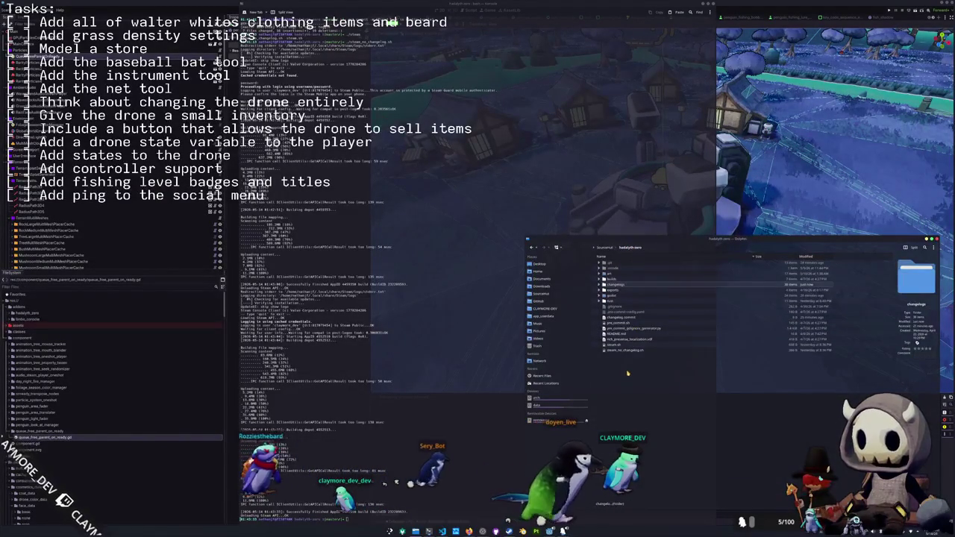
# Save the current scene in the Godot editor
pyautogui.click(485, 420)
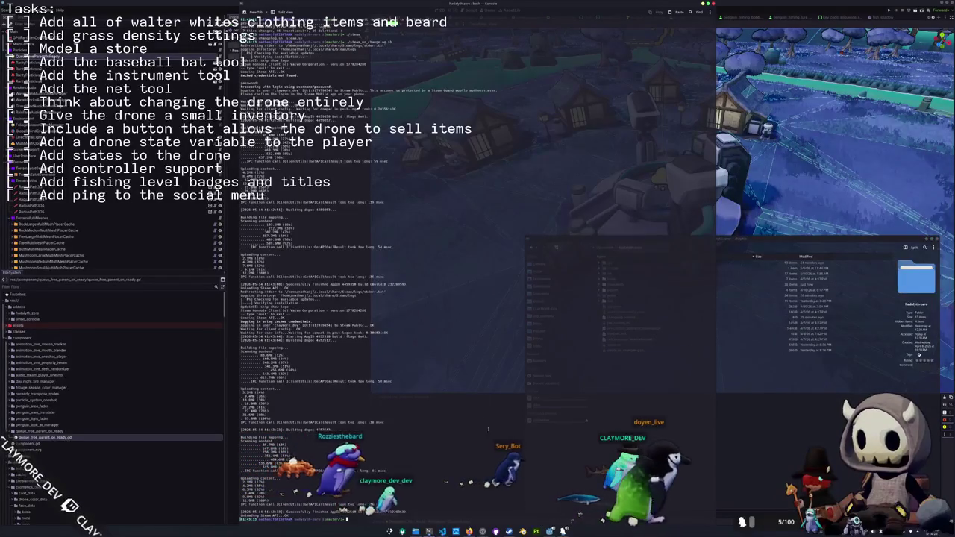
pyautogui.moveTo(483, 531)
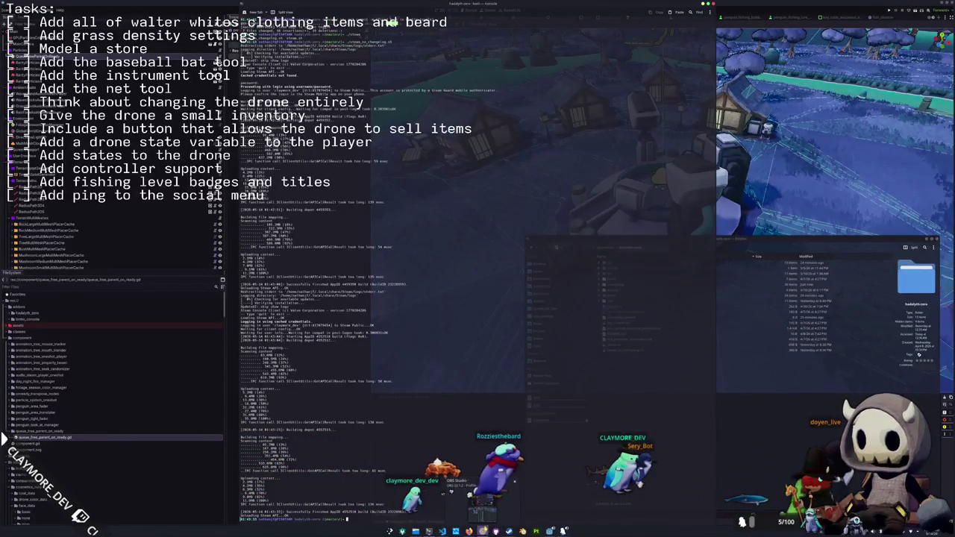
pyautogui.click(781, 4)
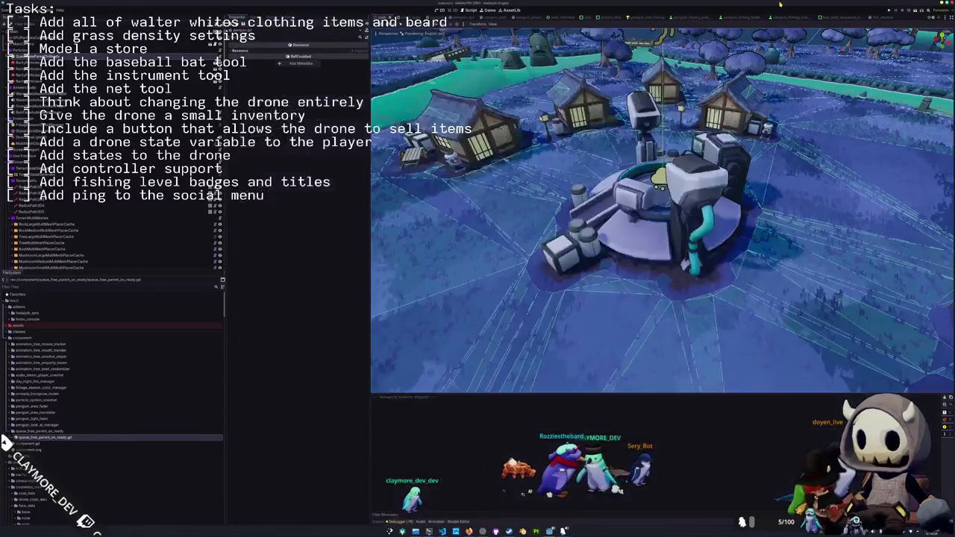
pyautogui.hotkey('ctrl', 's')
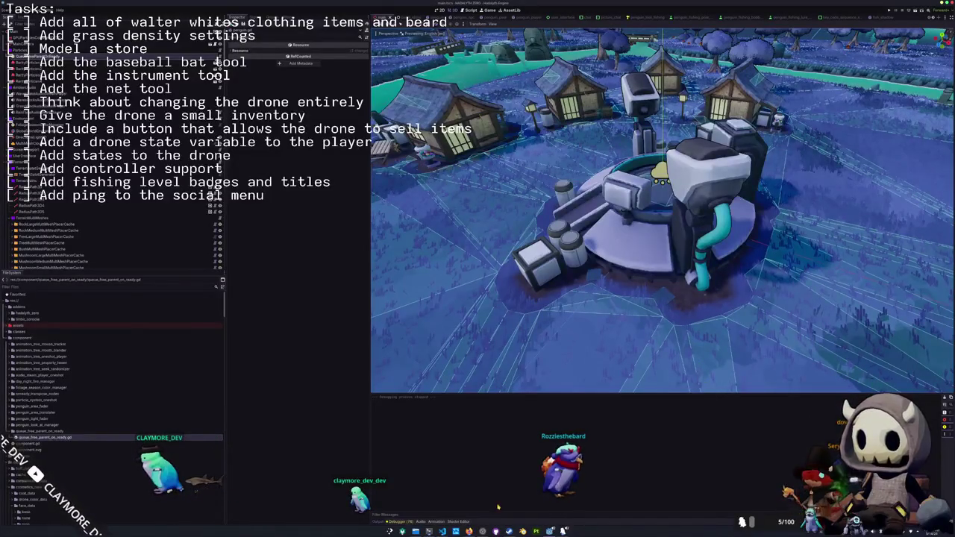
pyautogui.hotkey('alt', 'Tab')
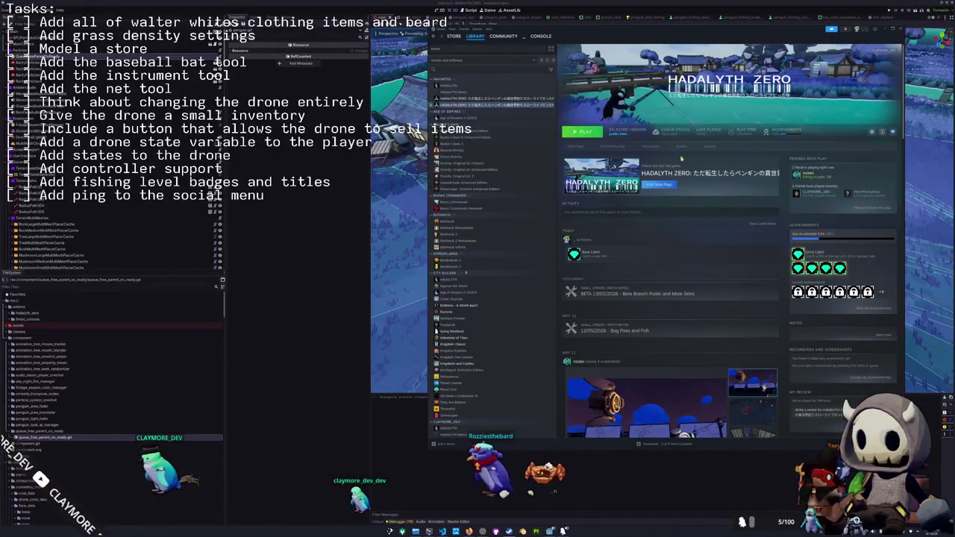
# Open Hadalyth Zero's Properties dialog, then enlarge and close the marmot video window
pyautogui.click(872, 132)
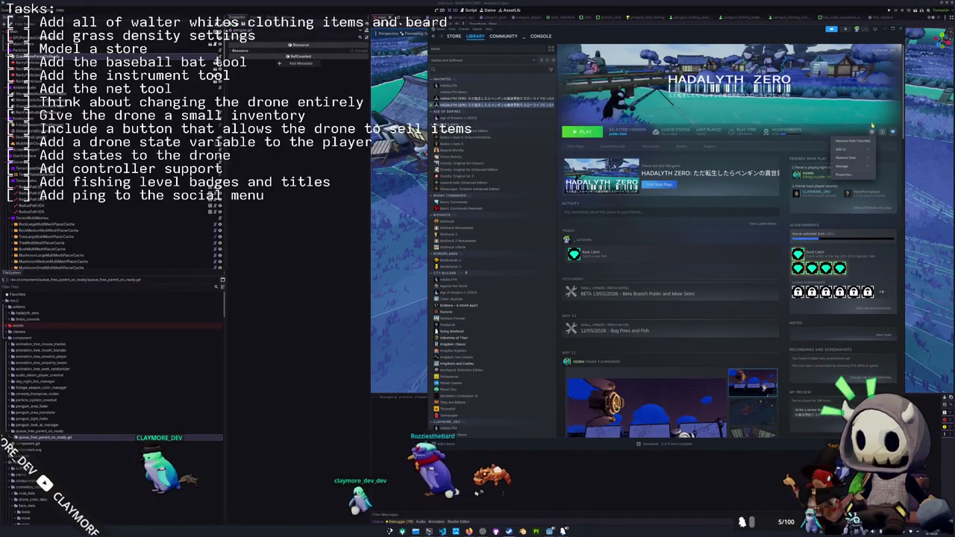
pyautogui.click(849, 178)
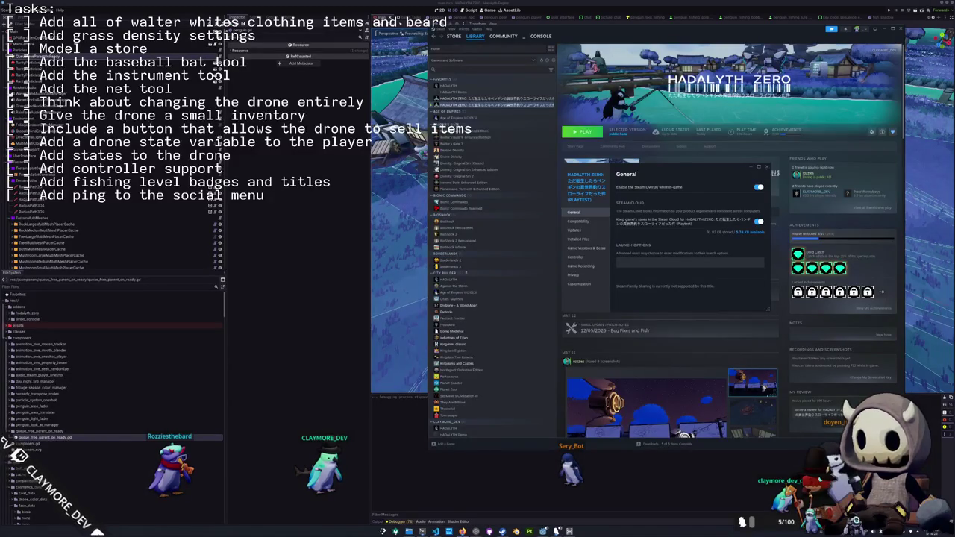
pyautogui.moveTo(740, 197); pyautogui.dragTo(638, 252)
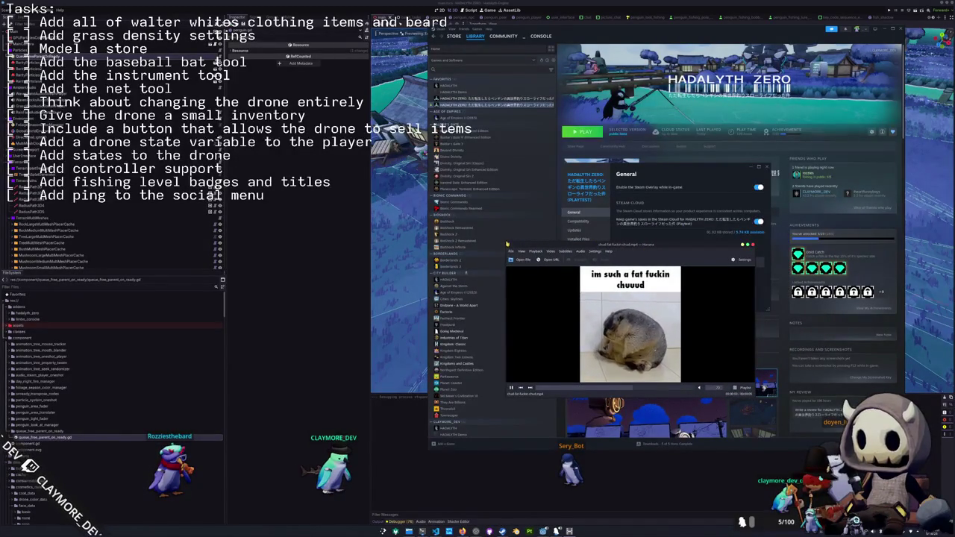
pyautogui.moveTo(505, 243)
pyautogui.mouseDown()
pyautogui.moveTo(390, 153)
pyautogui.moveTo(377, 98)
pyautogui.mouseUp()
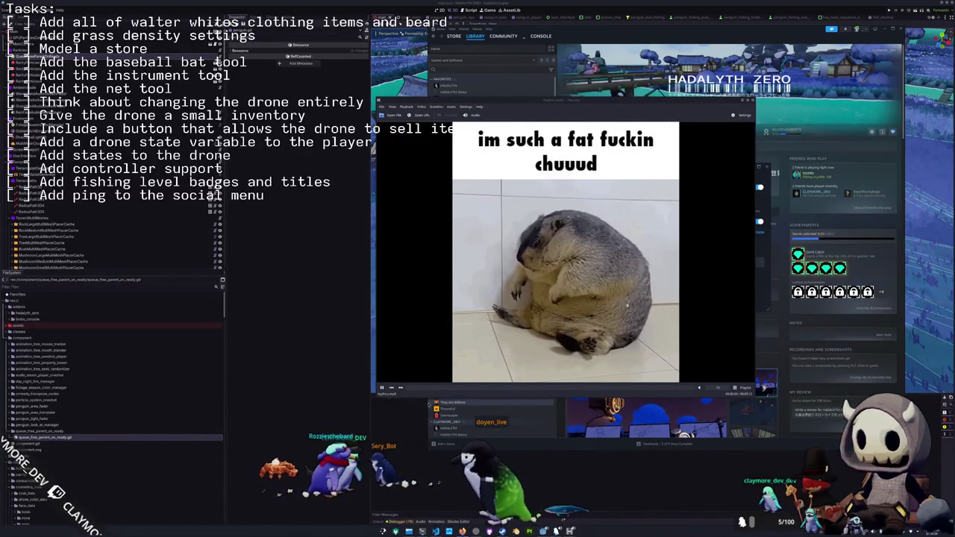
pyautogui.hotkey('ctrl', 'q')
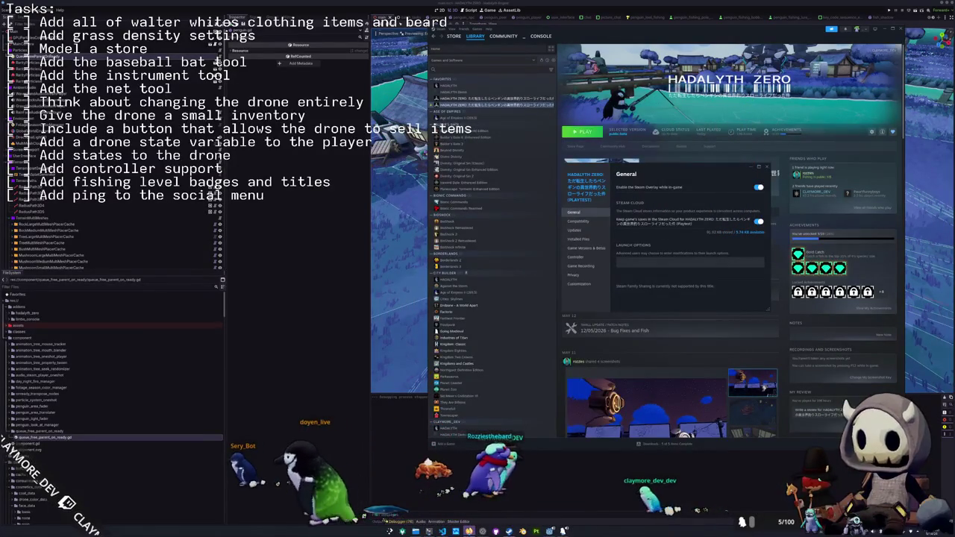
# Close the Hadalyth Zero properties dialog
pyautogui.moveTo(469, 531)
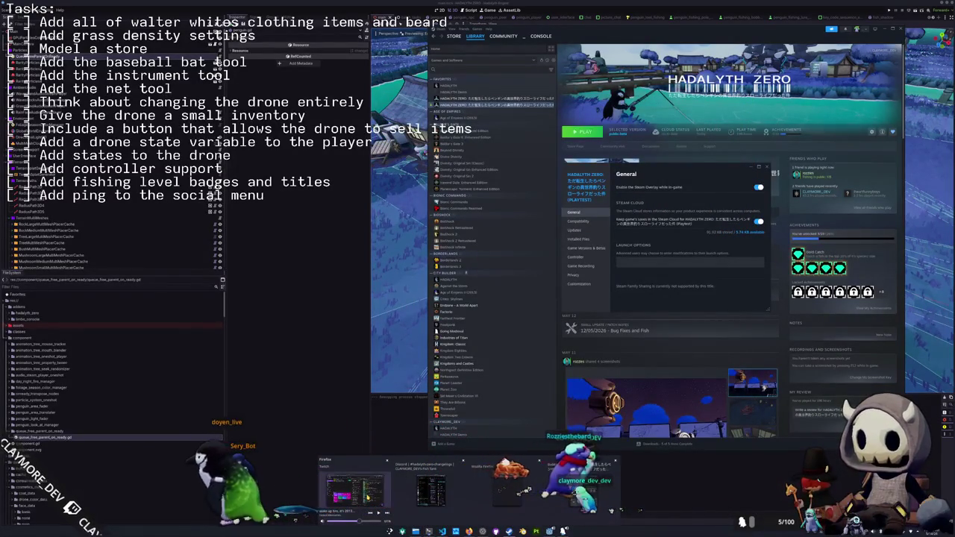
pyautogui.click(505, 486)
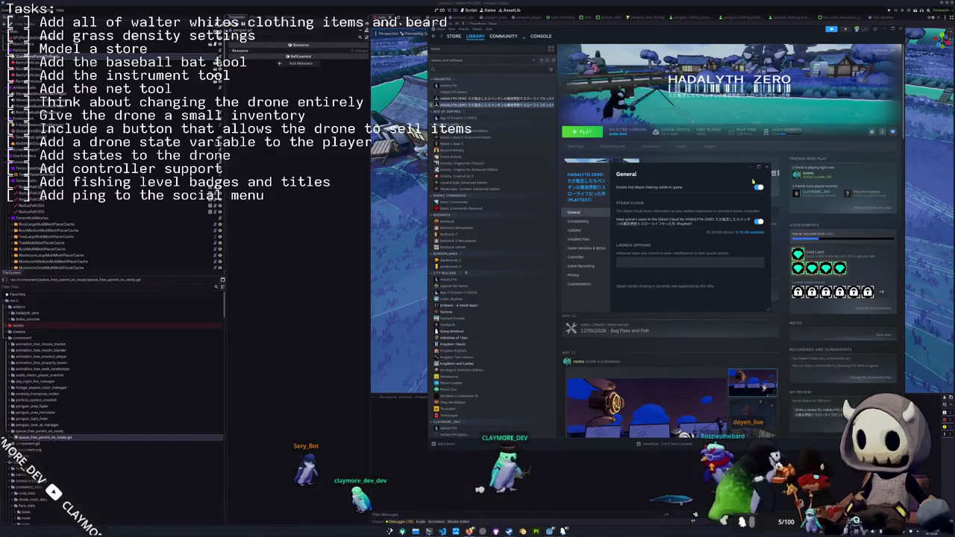
pyautogui.click(767, 167)
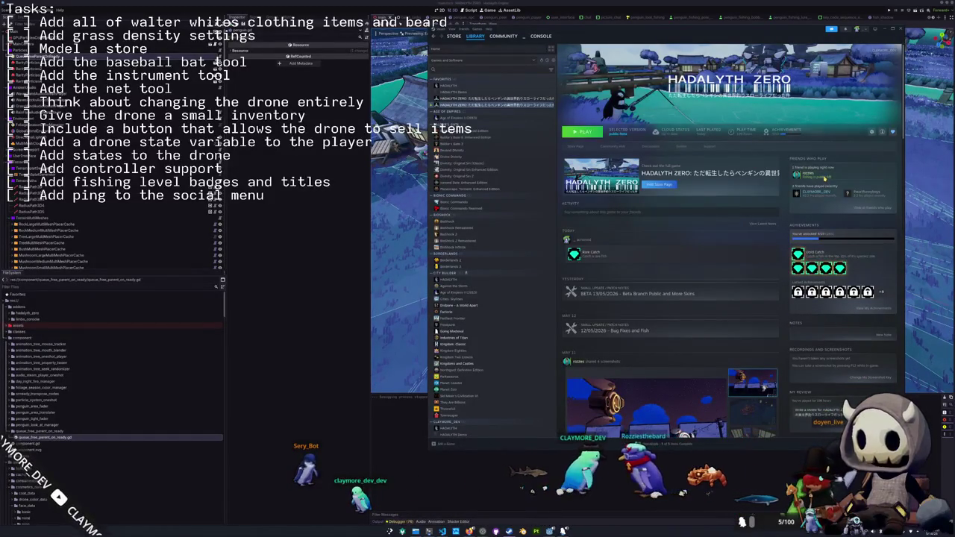
# Browse the game's patch-note activity feed, then open its Game Versions & Betas settings
pyautogui.rightClick(829, 180)
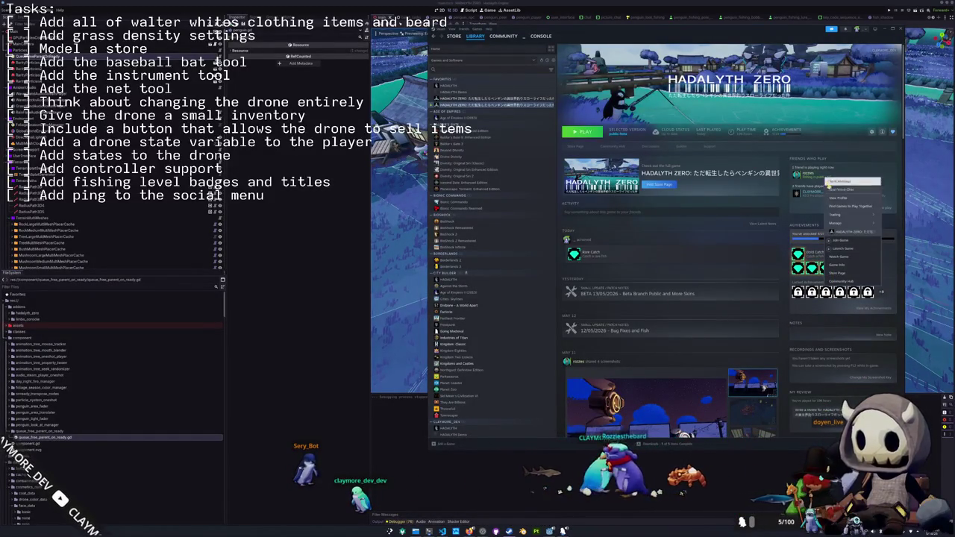
pyautogui.click(785, 228)
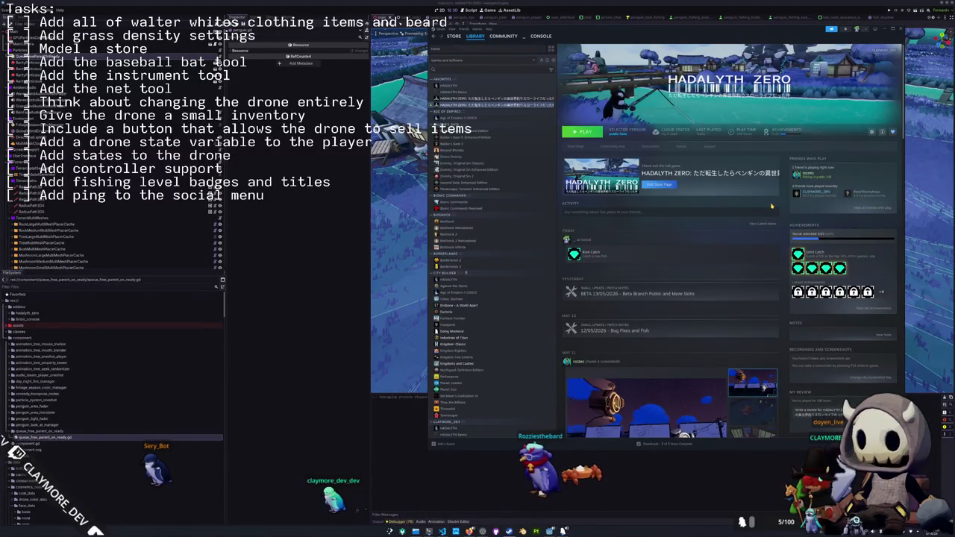
pyautogui.scroll(-4, 772, 207)
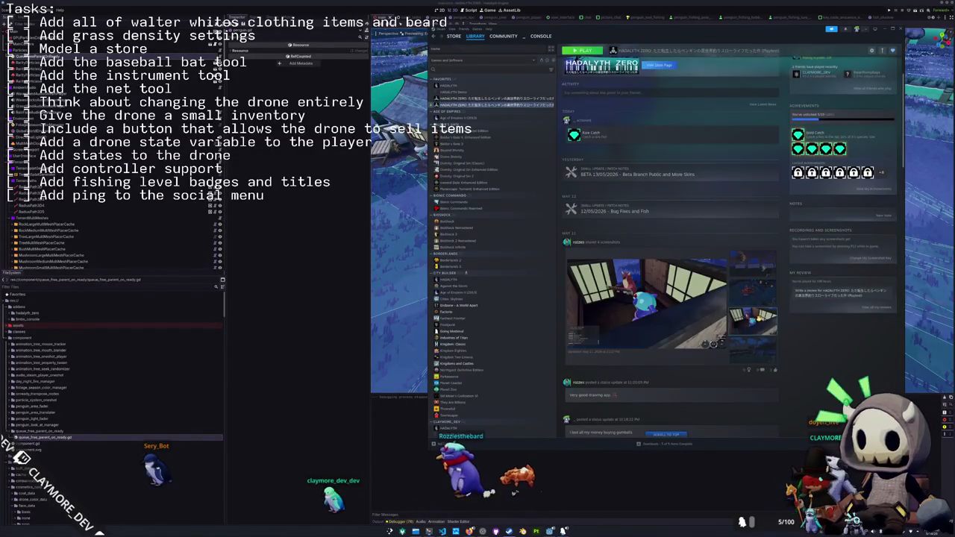
pyautogui.scroll(-6, 768, 296)
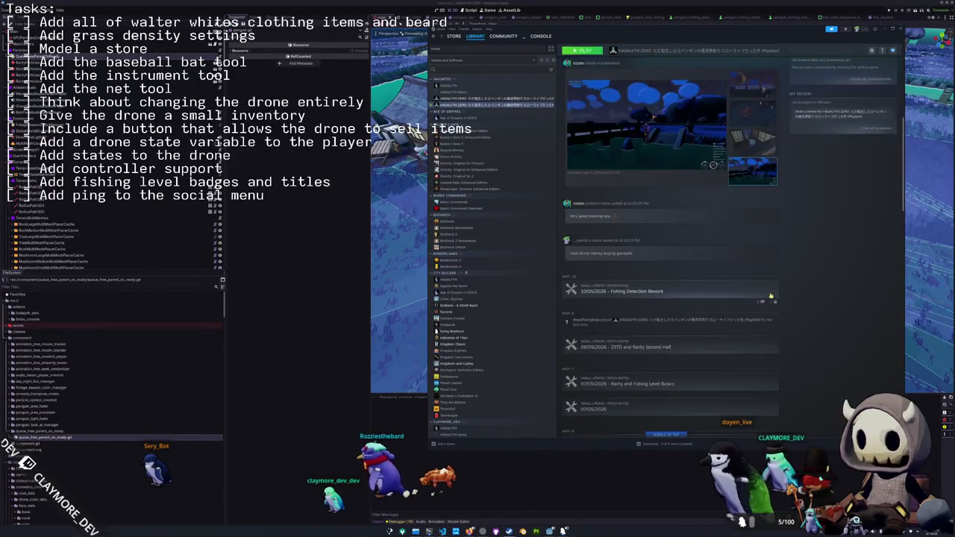
pyautogui.scroll(10, 768, 296)
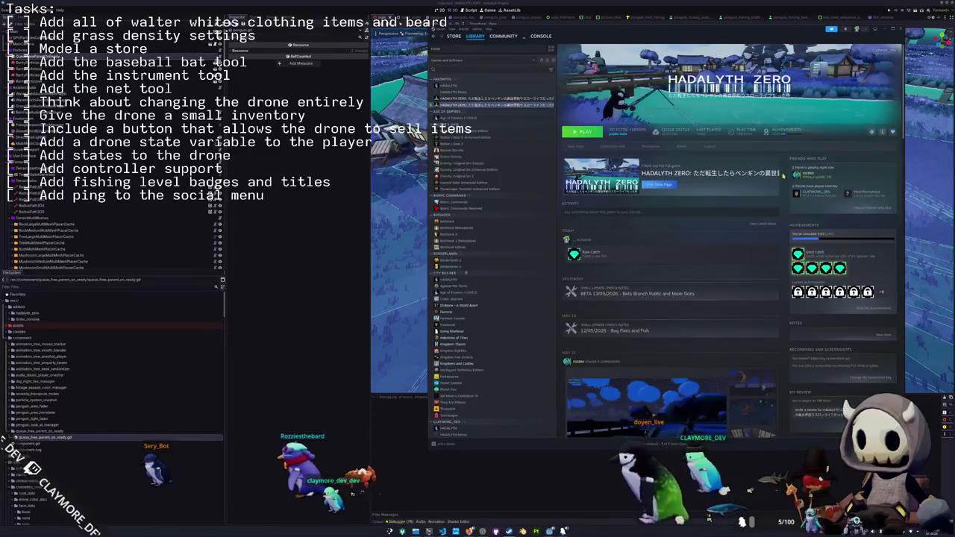
pyautogui.click(871, 131)
pyautogui.click(851, 175)
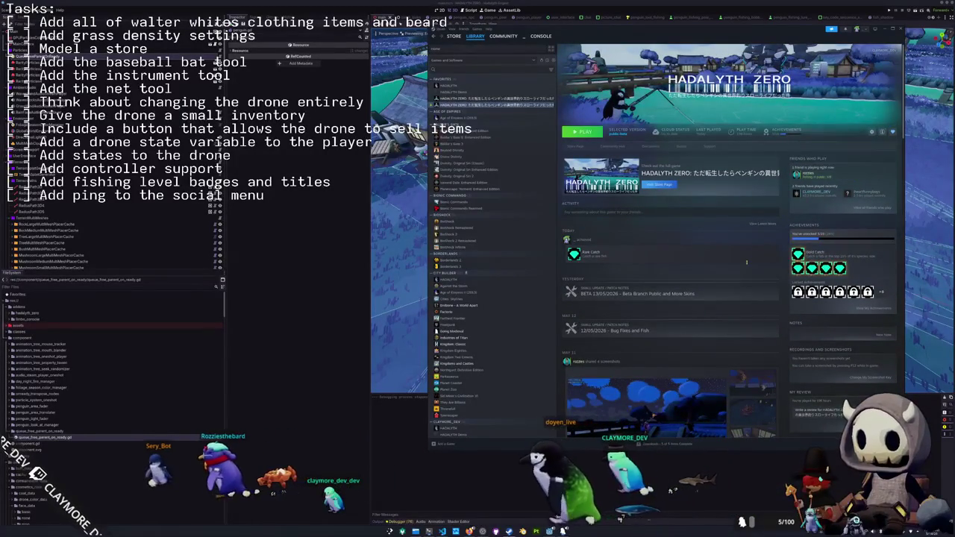
# Run Verify integrity of game files under Properties > Installed Files, then close Properties
pyautogui.click(597, 248)
pyautogui.click(590, 239)
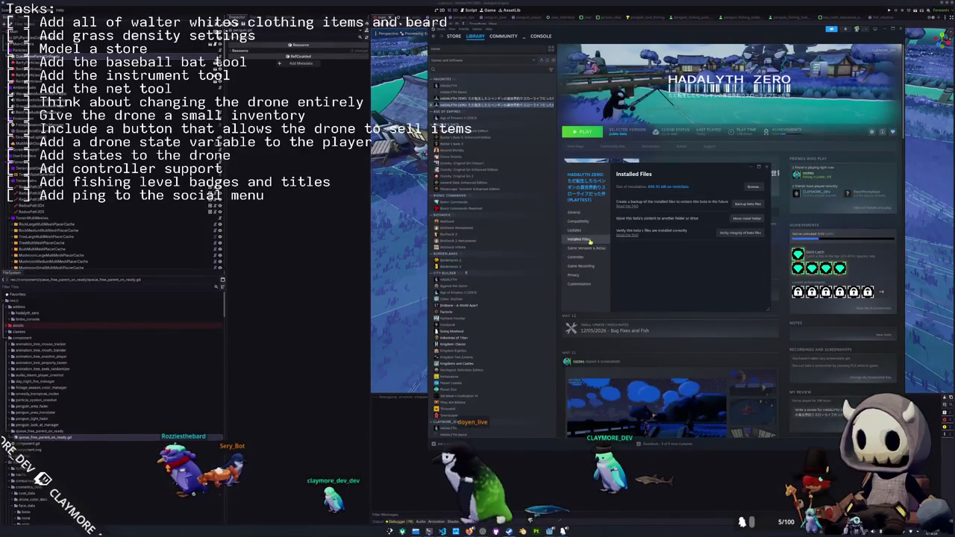
pyautogui.click(739, 232)
pyautogui.moveTo(694, 165)
pyautogui.mouseDown()
pyautogui.moveTo(788, 274)
pyautogui.moveTo(864, 231)
pyautogui.mouseUp()
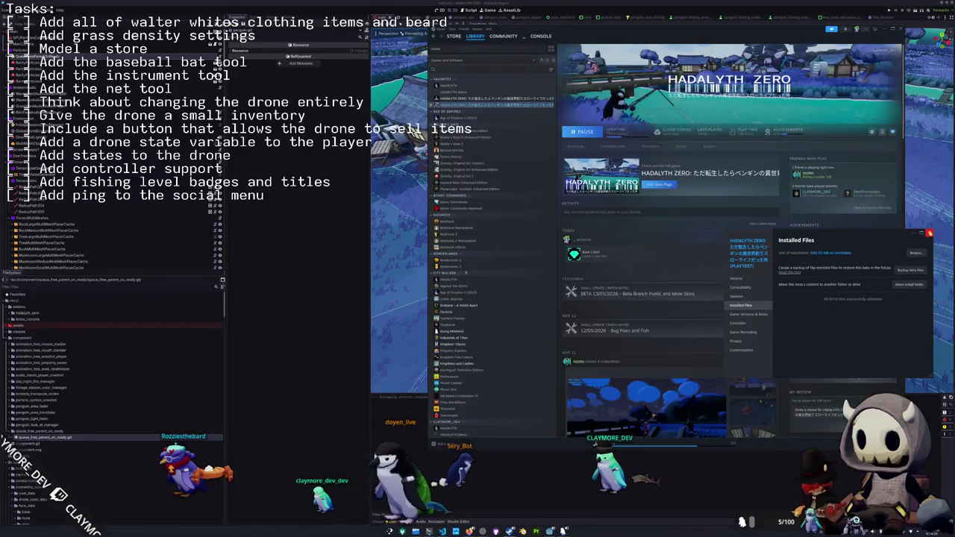
pyautogui.click(930, 234)
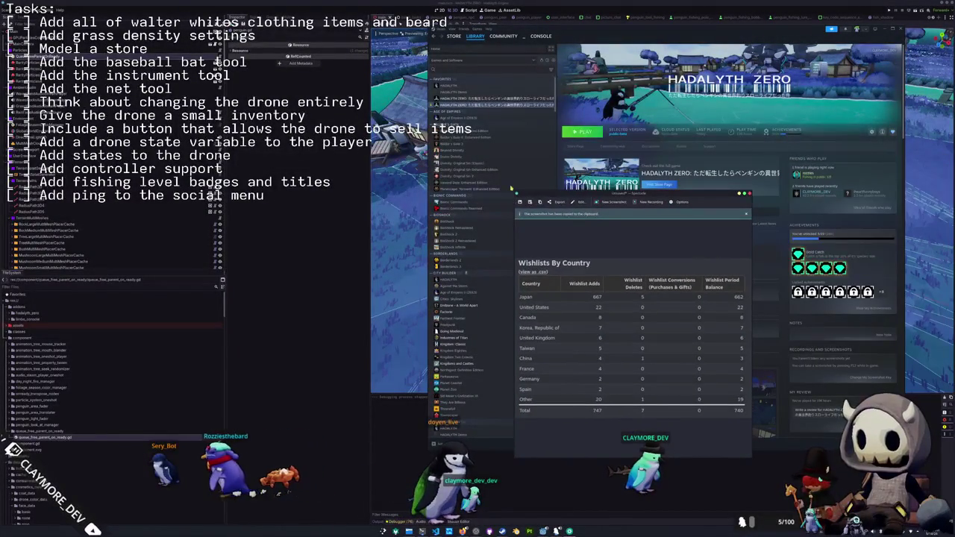
# Enlarge and zoom the Wishlists By Country screenshot to read it, then close Spectacle
pyautogui.moveTo(514, 192)
pyautogui.mouseDown()
pyautogui.moveTo(365, 113)
pyautogui.moveTo(354, 84)
pyautogui.moveTo(322, 74)
pyautogui.mouseUp()
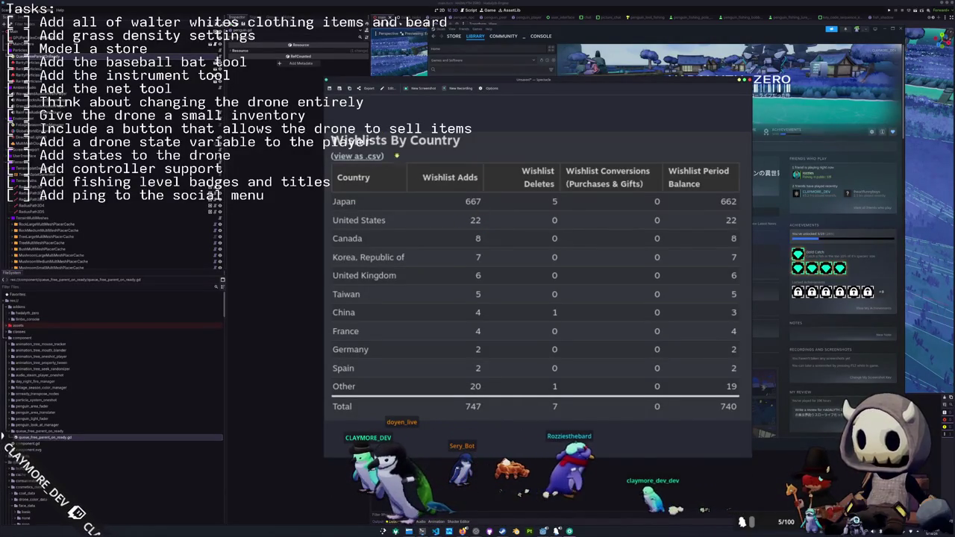
pyautogui.click(390, 88)
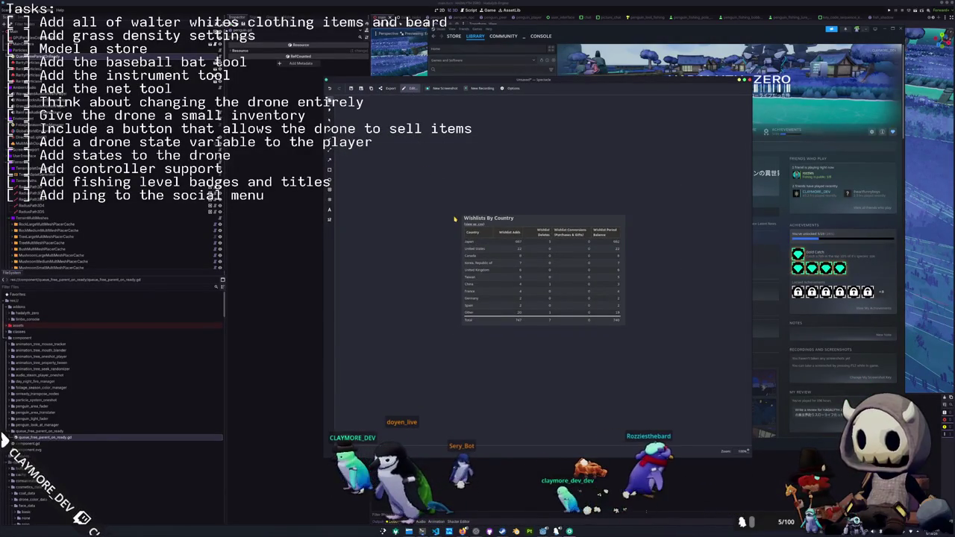
pyautogui.scroll(3, 455, 218)
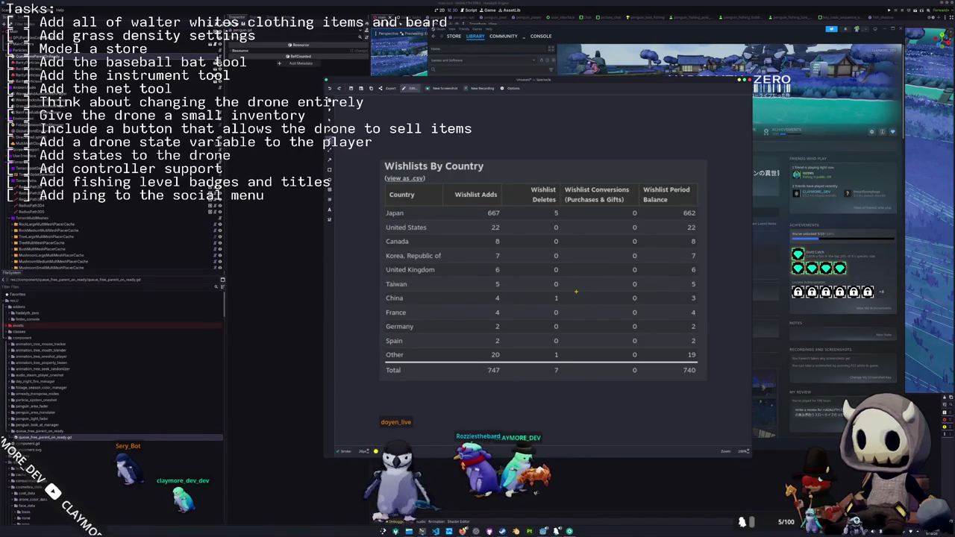
pyautogui.click(748, 80)
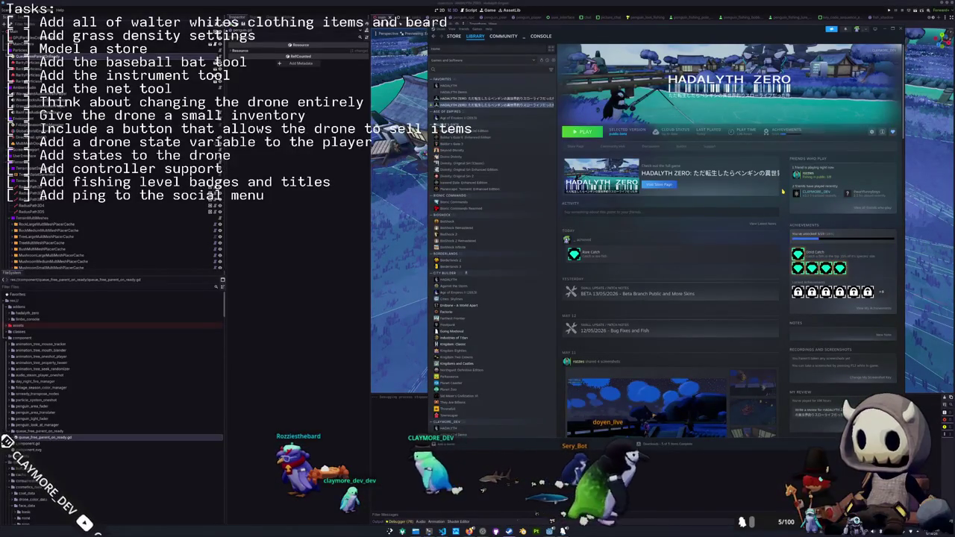
# Shift the Steam window and open Hadalyth Zero's full achievements list
pyautogui.moveTo(802, 32)
pyautogui.mouseDown()
pyautogui.moveTo(818, 31)
pyautogui.moveTo(835, 51)
pyautogui.mouseUp()
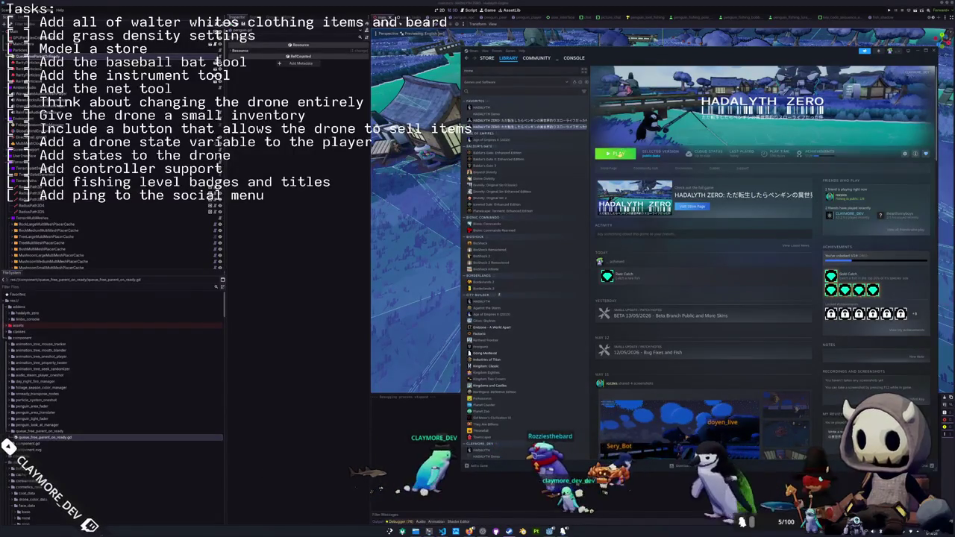
pyautogui.click(915, 331)
pyautogui.scroll(-2, 797, 251)
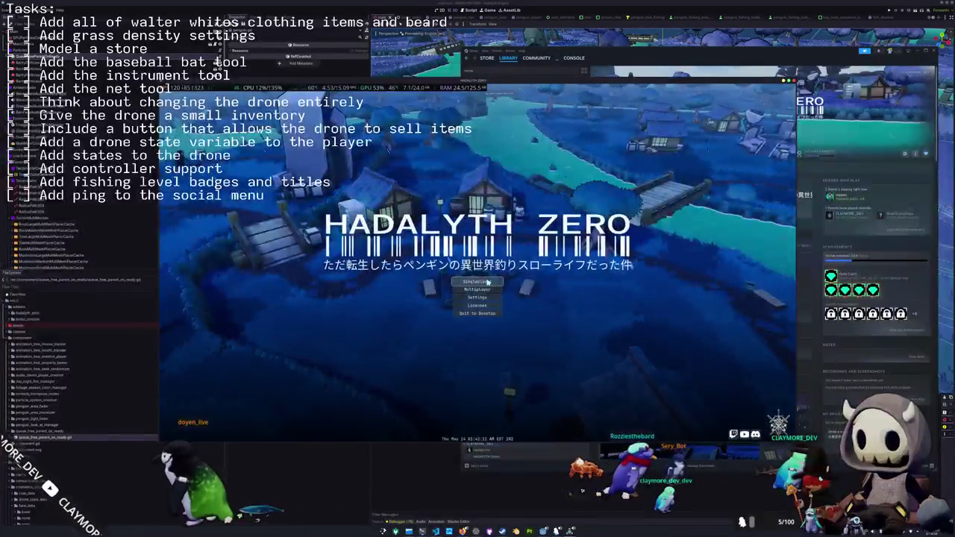
# Create a new multiplayer lobby and walk the penguin to the water's edge
pyautogui.click(491, 290)
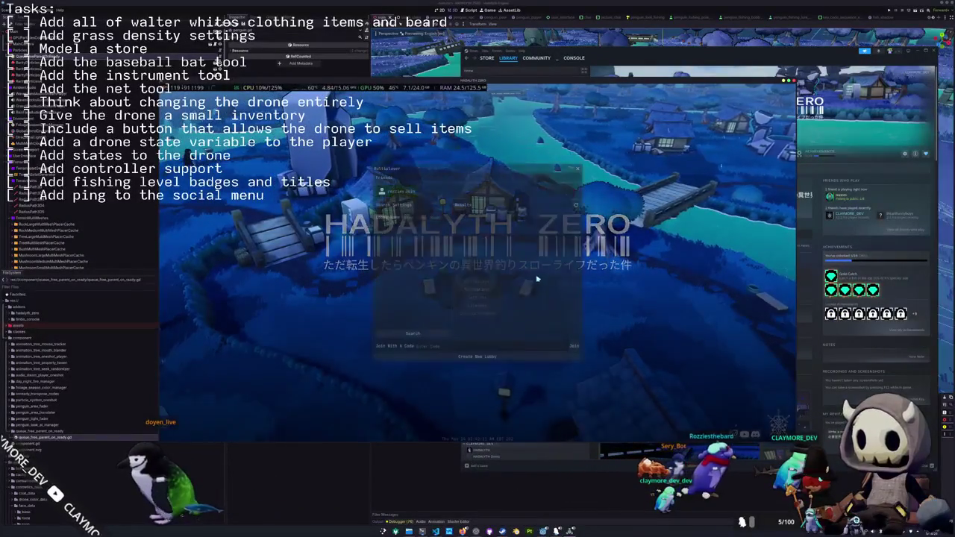
pyautogui.click(525, 360)
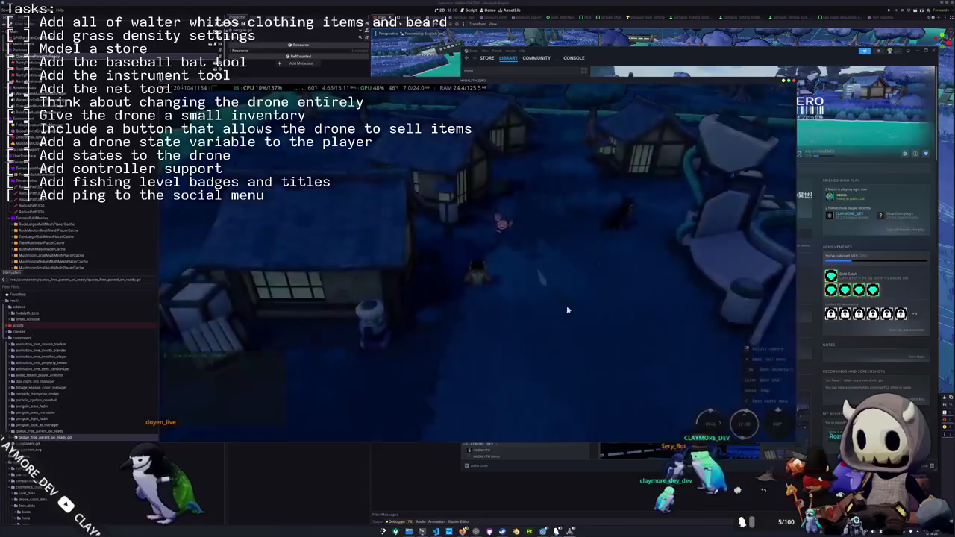
pyautogui.press('w')
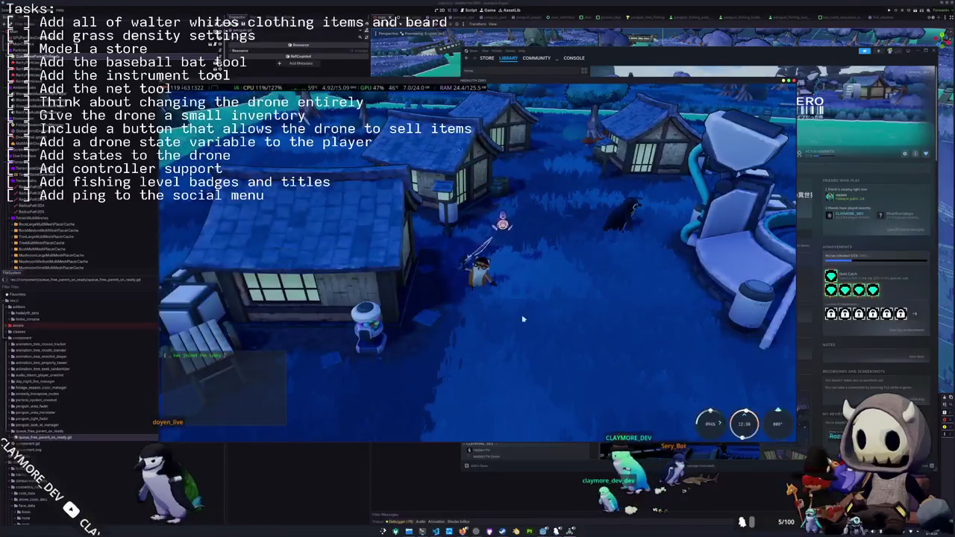
pyautogui.press('w')
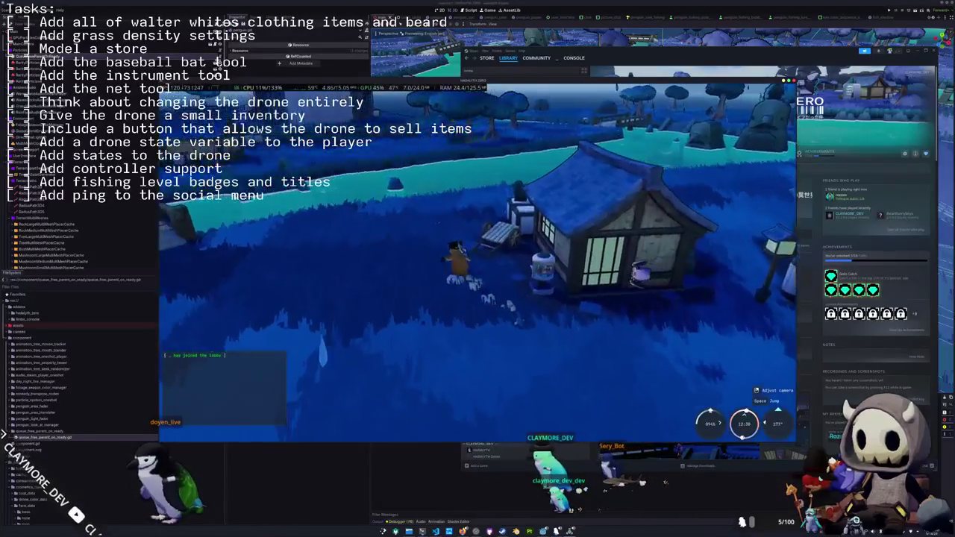
pyautogui.press('w')
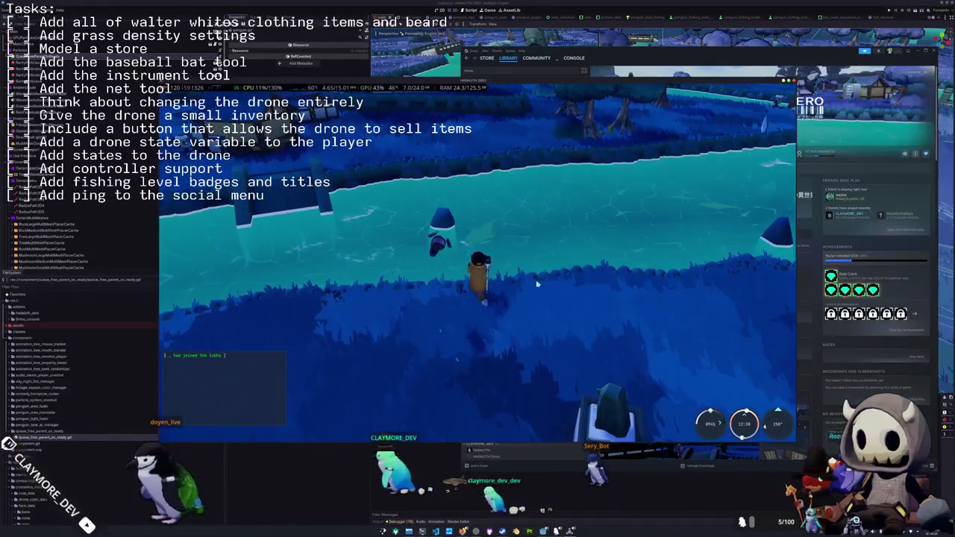
# Cast the line, hook the biting fish and match the first arrow sequence
pyautogui.click(493, 258)
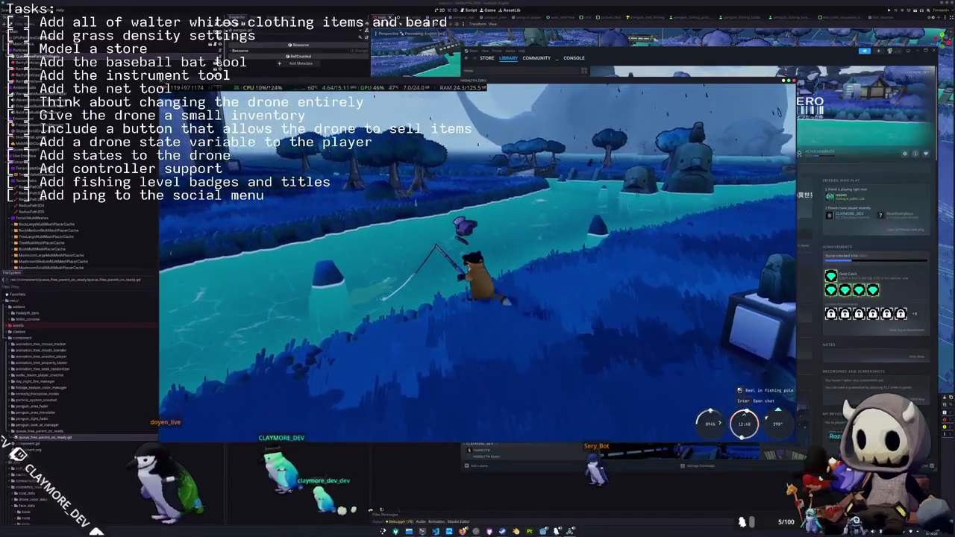
pyautogui.click(485, 306)
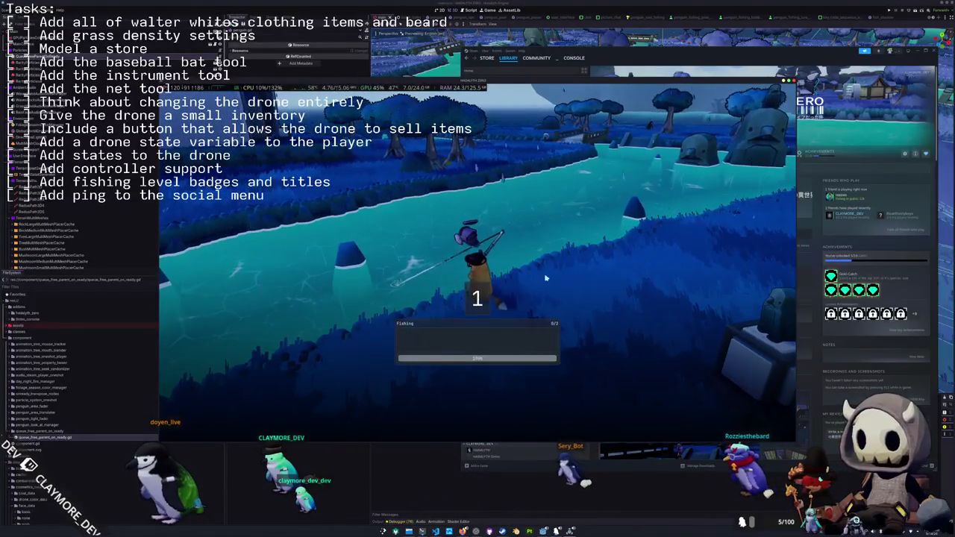
pyautogui.press('Down')
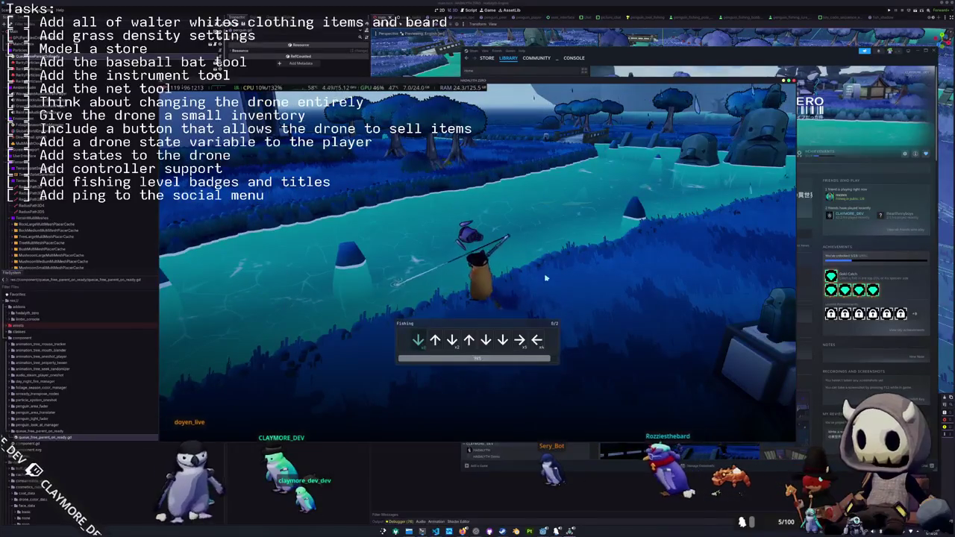
pyautogui.press('Up')
pyautogui.press('Down')
pyautogui.press('Up')
pyautogui.press('Down')
pyautogui.press('Down')
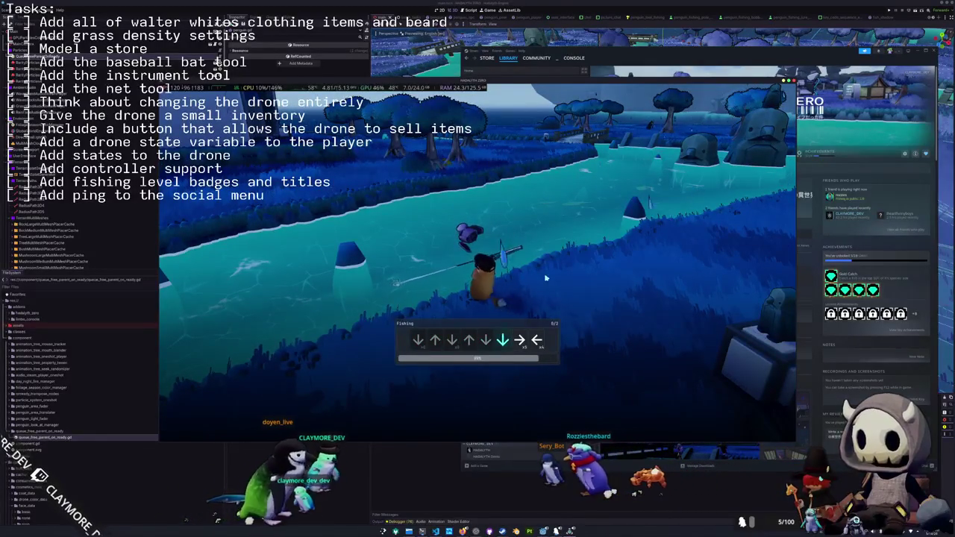
pyautogui.press('Right')
# Finish the arrow sequences to land the Bramble Shark, then open the Steam achievements overlay
pyautogui.press('Left')
pyautogui.press('Left')
pyautogui.press('Up')
pyautogui.press('Up')
pyautogui.press('Right')
pyautogui.press('Up')
pyautogui.press('Right')
pyautogui.press('Left')
pyautogui.press('Left')
pyautogui.press('Left')
pyautogui.press('Left')
pyautogui.press('Left')
pyautogui.press('Right')
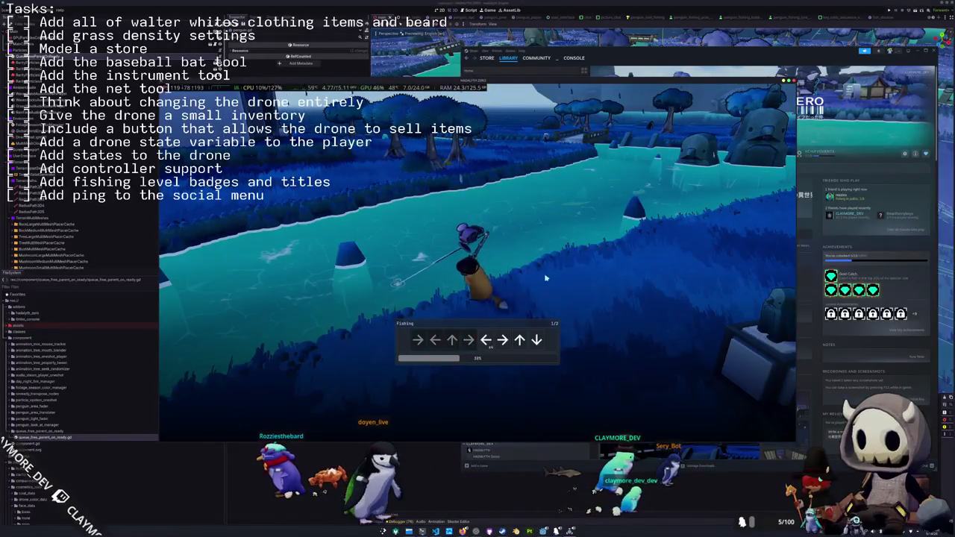
pyautogui.press('Up')
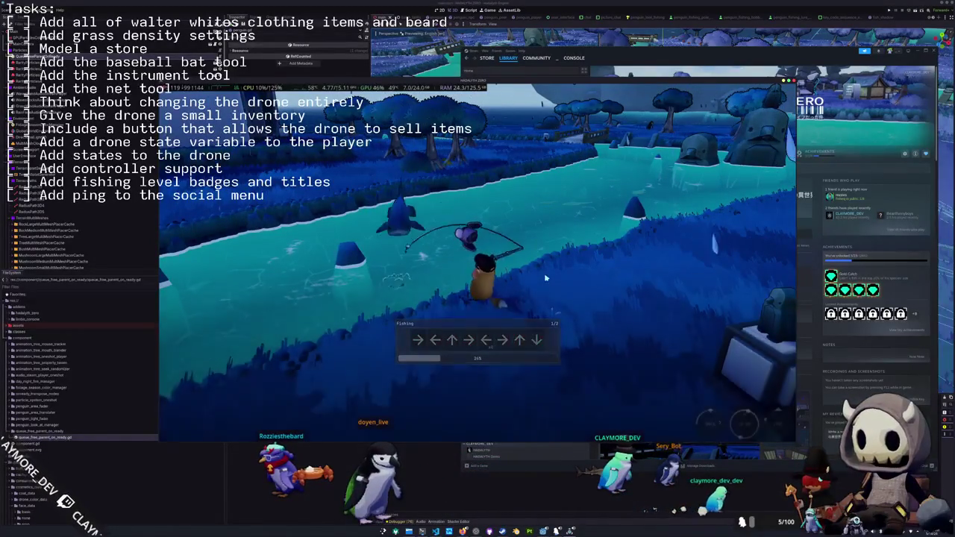
pyautogui.press('Down')
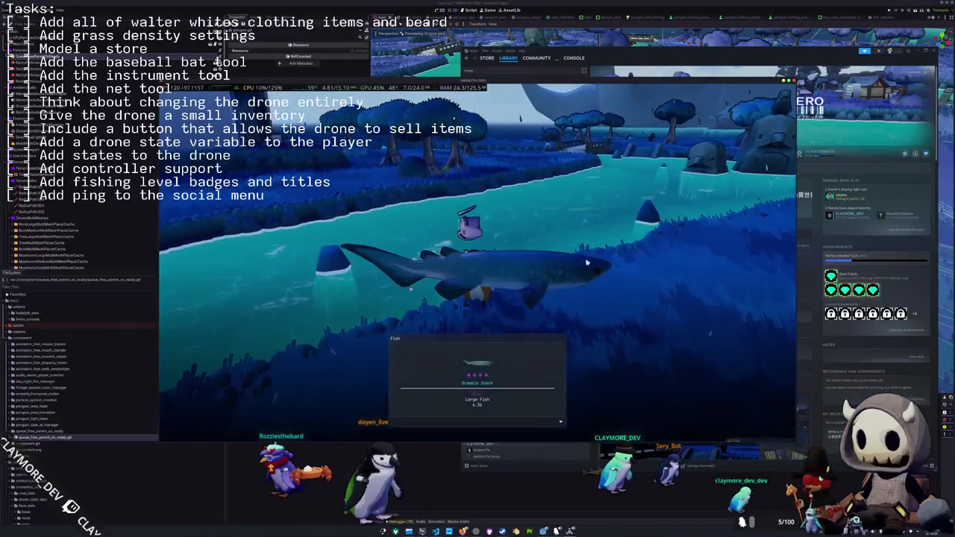
pyautogui.press('s')
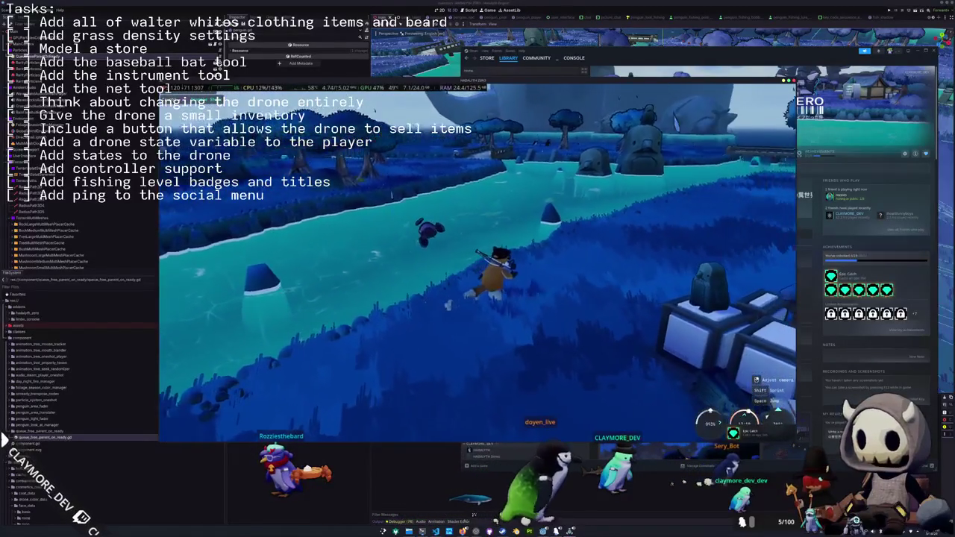
pyautogui.hotkey('shift', 'Tab')
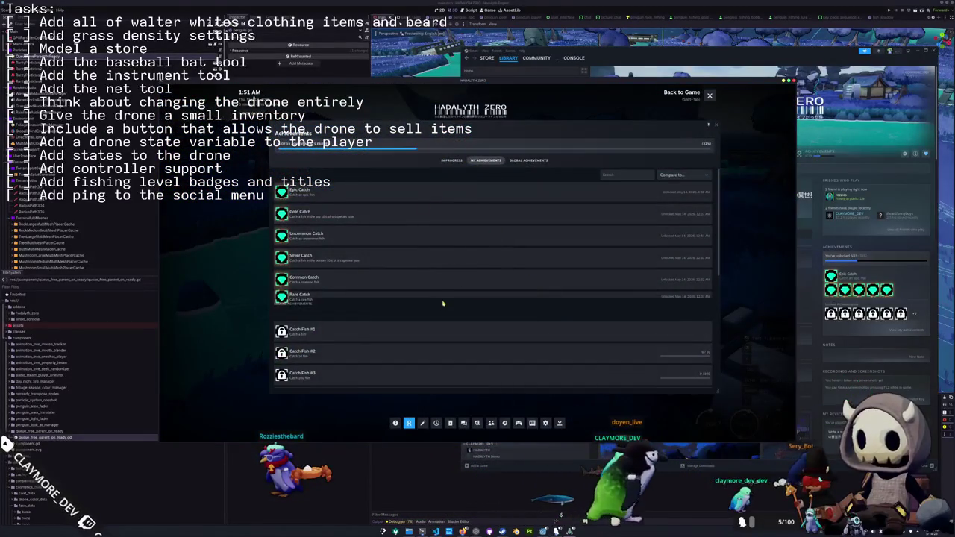
# Filter the overlay's achievements to In Progress, then close the overlay
pyautogui.scroll(-3, 443, 304)
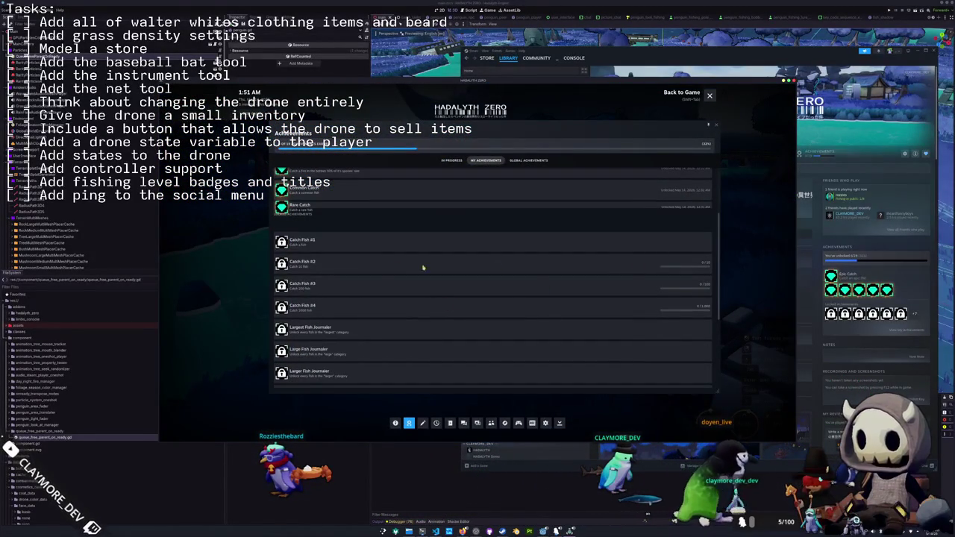
pyautogui.click(450, 162)
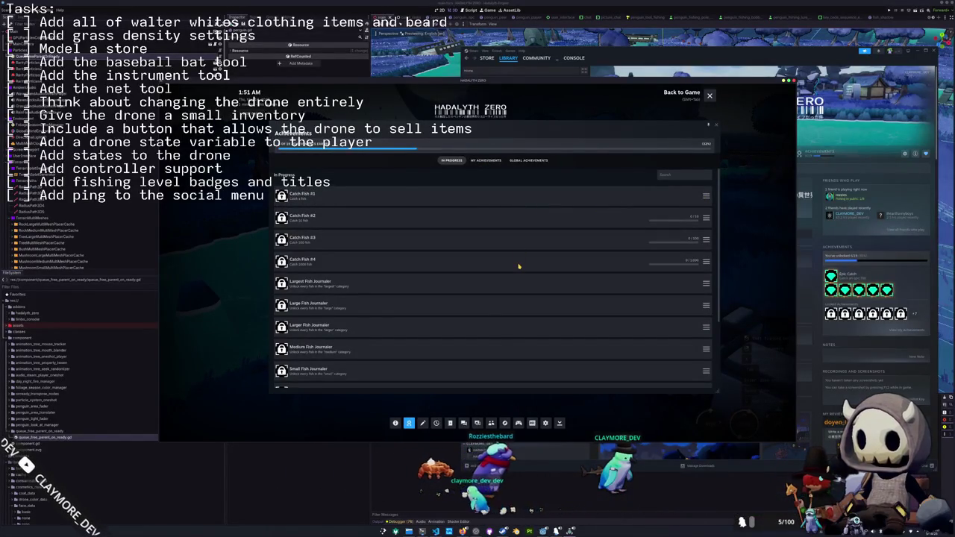
pyautogui.hotkey('shift', 'Tab')
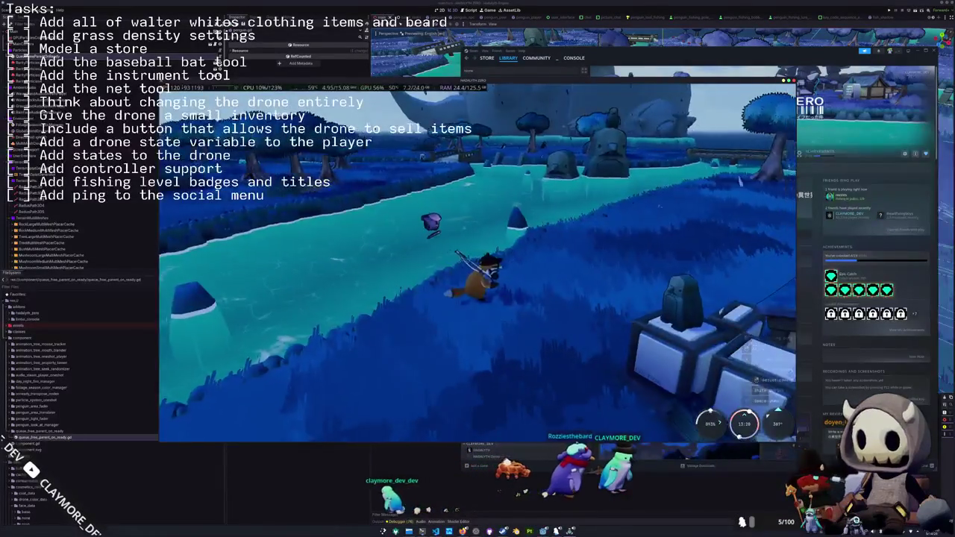
# Walk the penguin along the shore, then bring the file manager window forward
pyautogui.press('w')
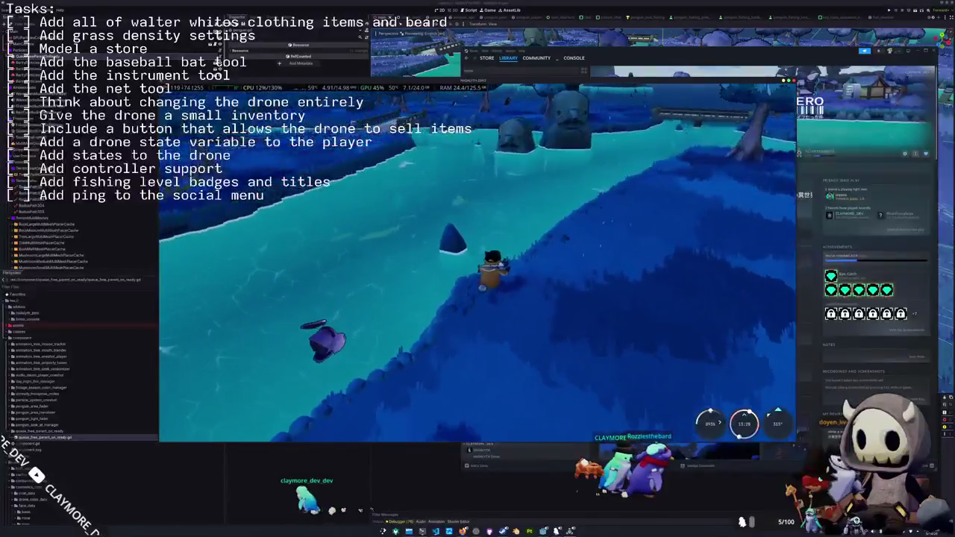
pyautogui.press('w')
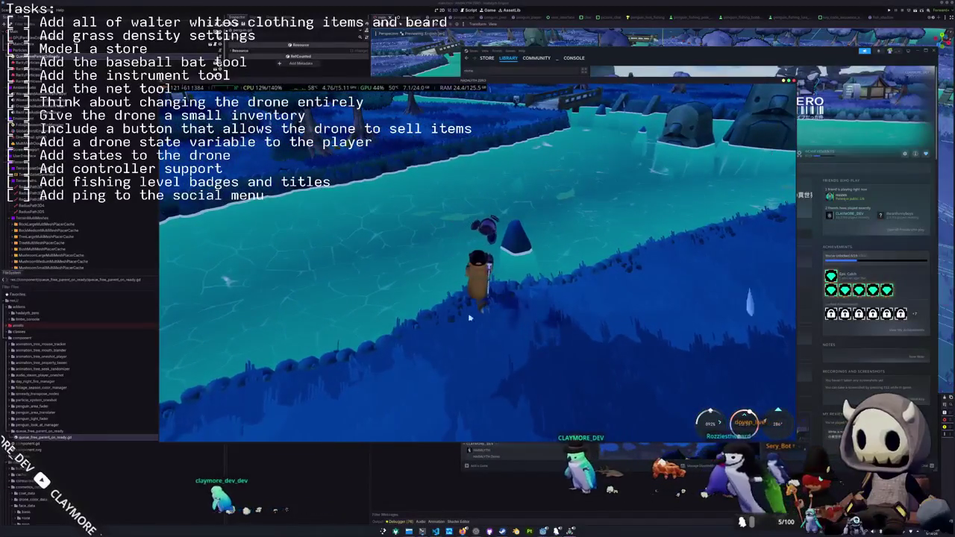
pyautogui.moveTo(422, 531)
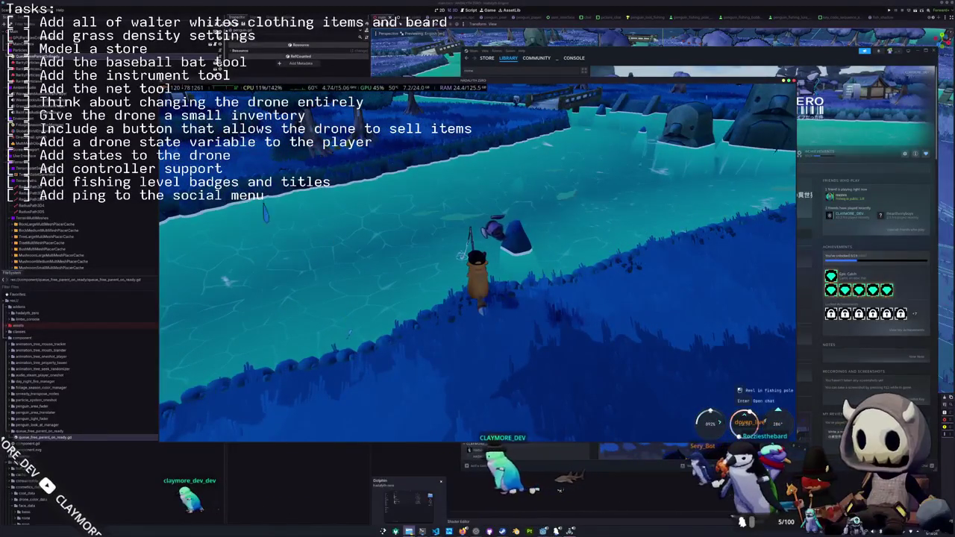
pyautogui.click(463, 498)
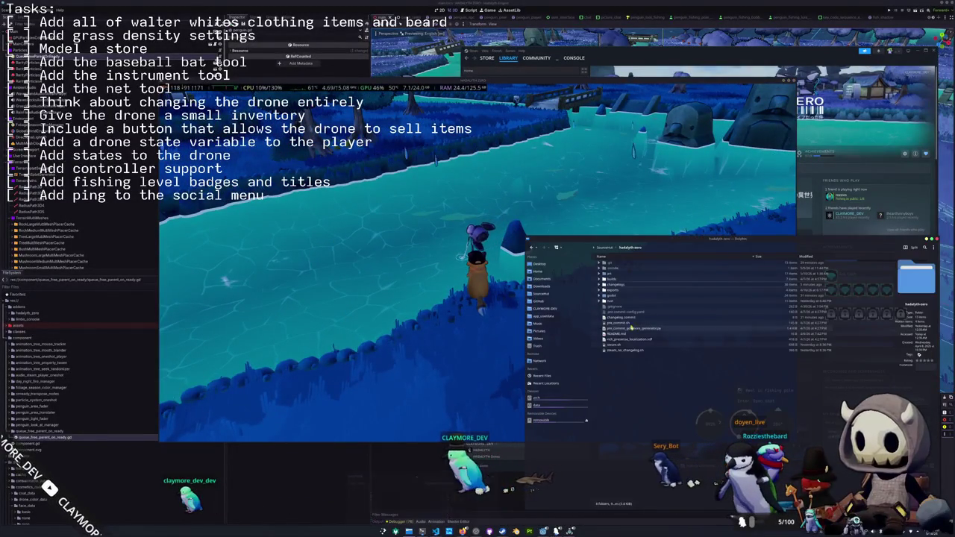
# Browse from Sourcehut into the user folder, open player.cfg in Kate, then return to the game
pyautogui.click(601, 250)
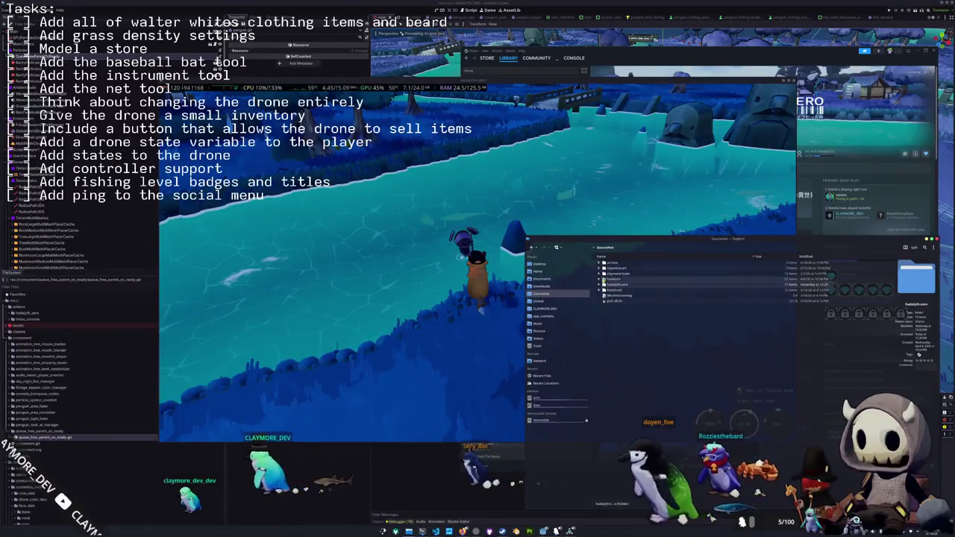
pyautogui.click(548, 308)
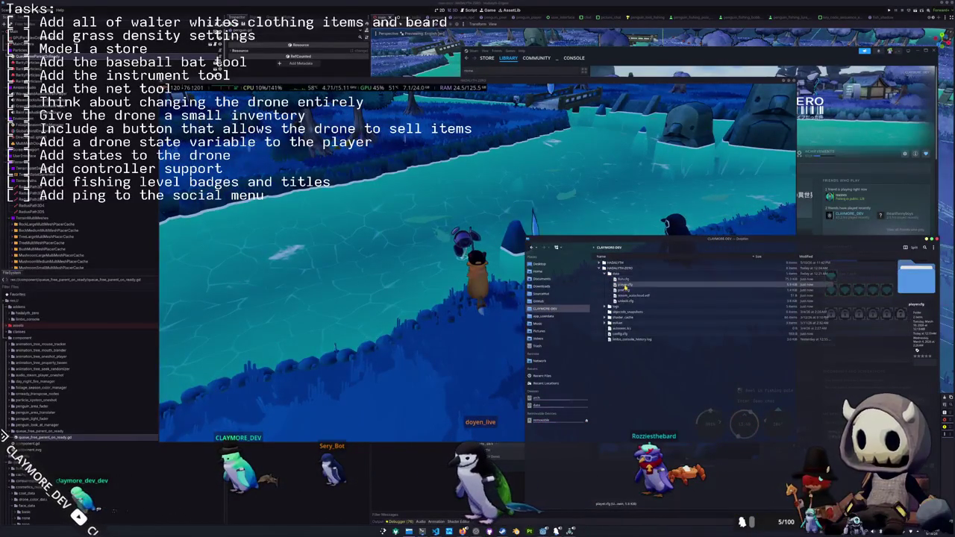
pyautogui.doubleClick(625, 284)
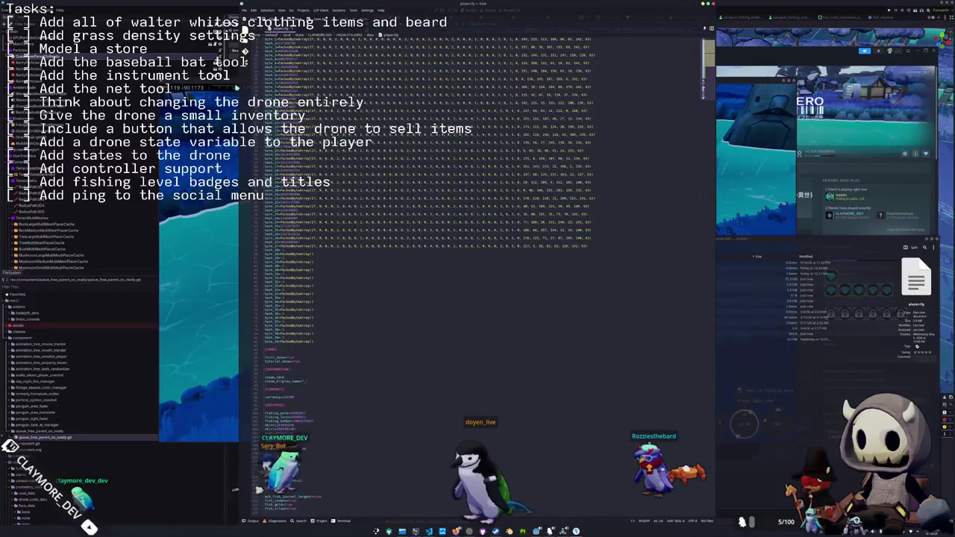
pyautogui.hotkey('alt', 'Tab')
pyautogui.press('3')
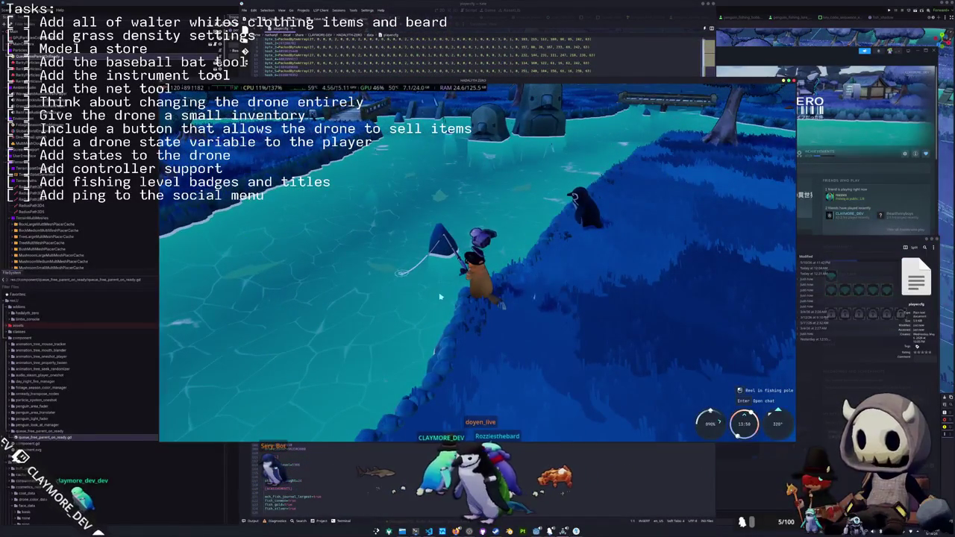
# Catch a Black Angelfish with the Right, Left arrow sequence and check it in the inventory
pyautogui.click(440, 298)
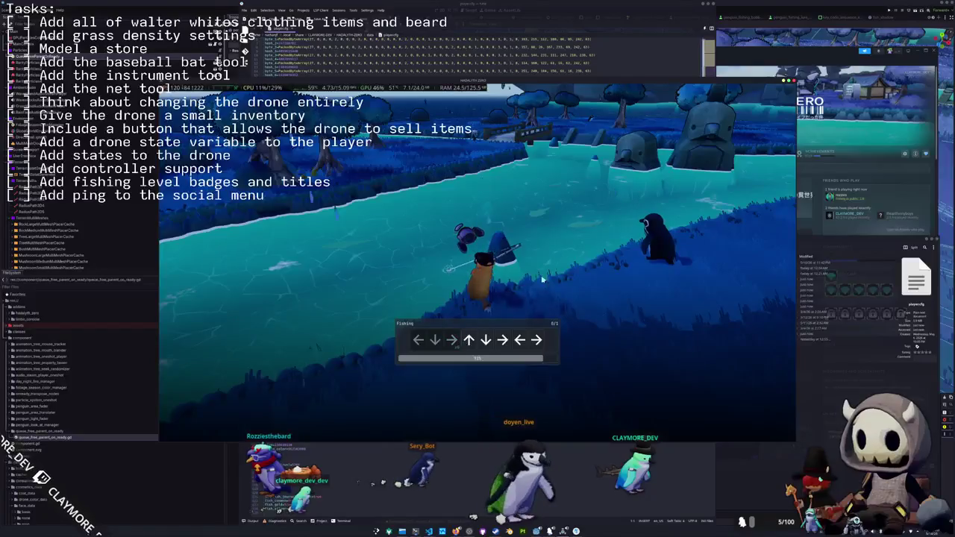
pyautogui.press('Right')
pyautogui.press('Left')
pyautogui.press('Right')
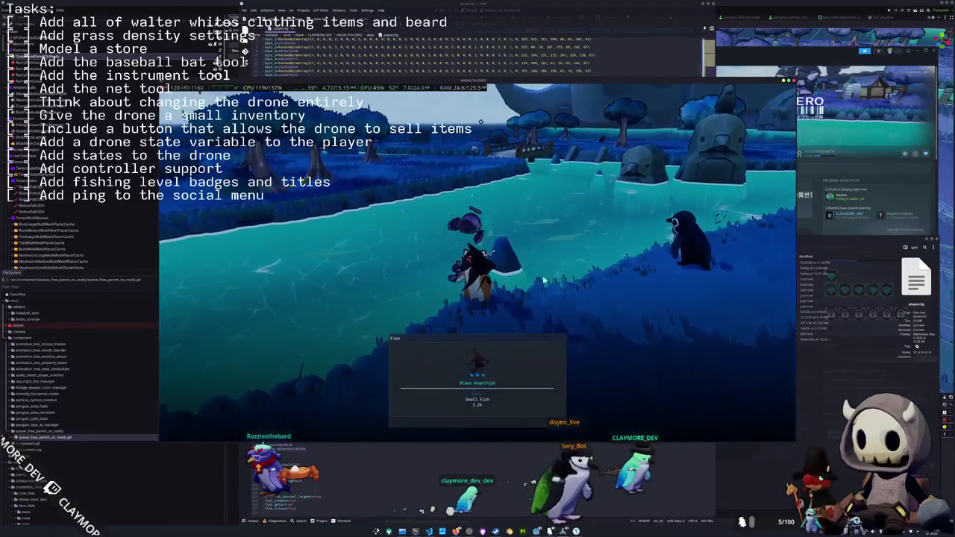
pyautogui.press('i')
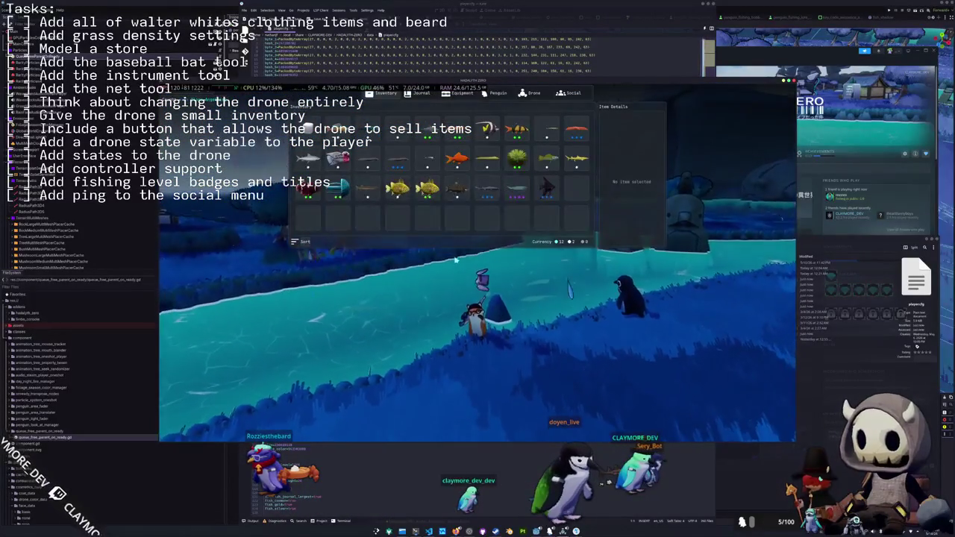
pyautogui.press('i')
# Review the Steam achievements overlay, close it, and bring up the game's Steam library page
pyautogui.hotkey('shift', 'Tab')
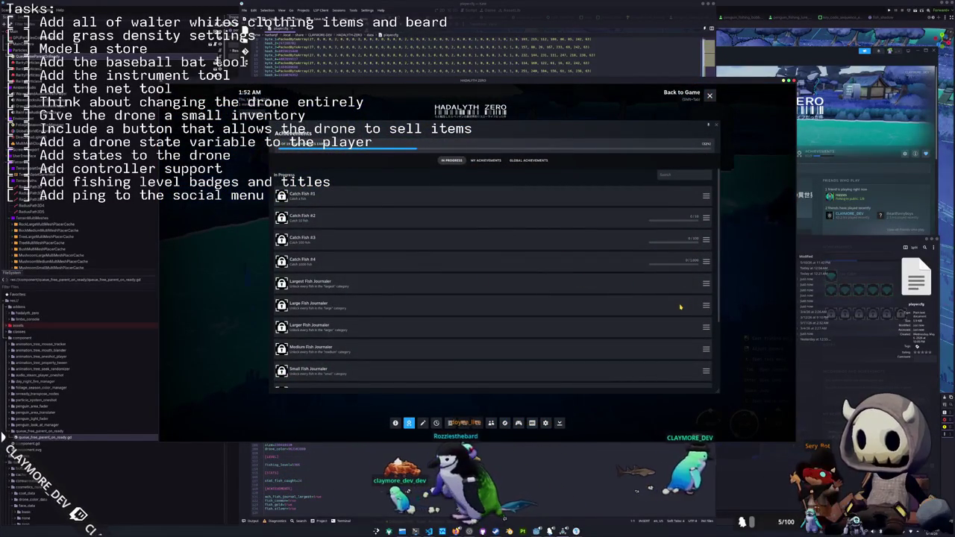
pyautogui.moveTo(598, 130); pyautogui.dragTo(586, 136)
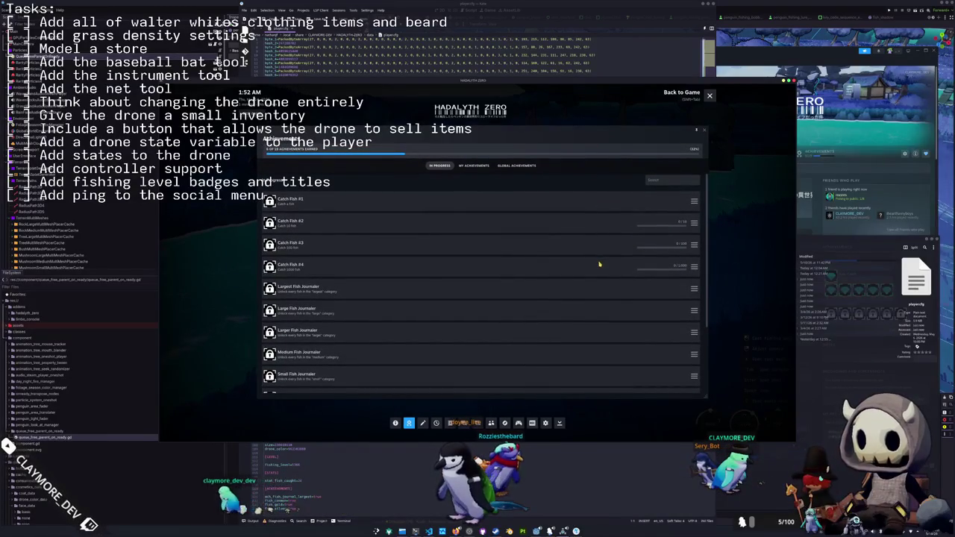
pyautogui.hotkey('shift', 'Tab')
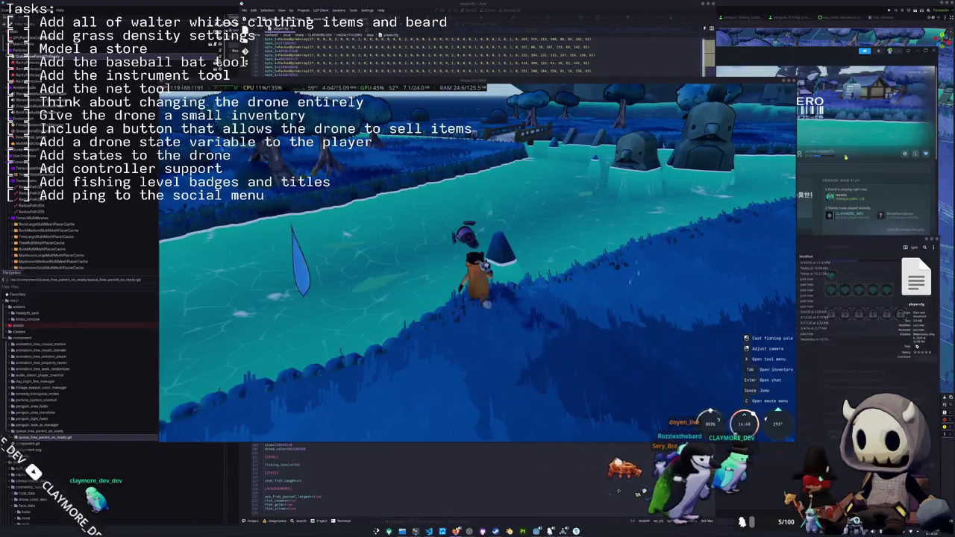
pyautogui.click(843, 174)
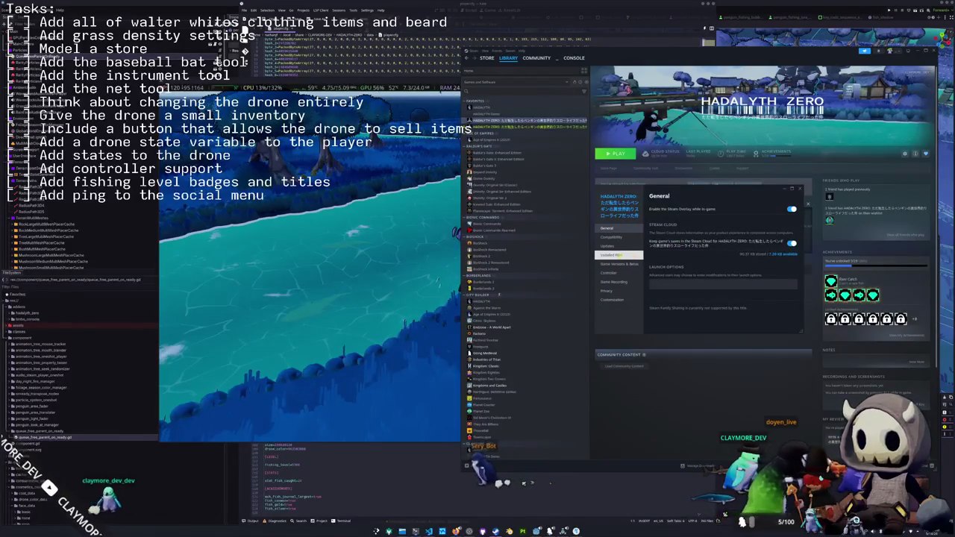
# Verify Hadalyth Zero's installed files from Steam Properties, then switch back to the running game
pyautogui.click(611, 254)
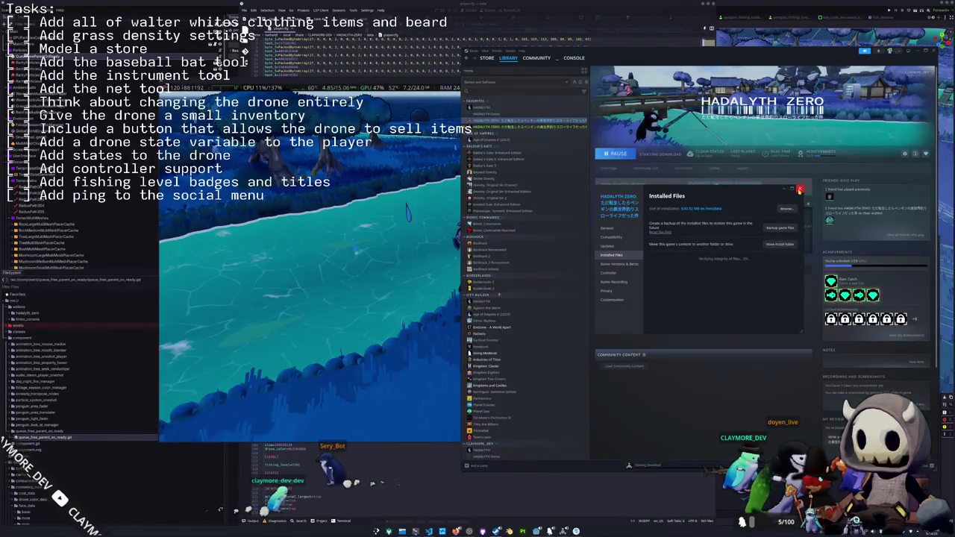
pyautogui.click(800, 191)
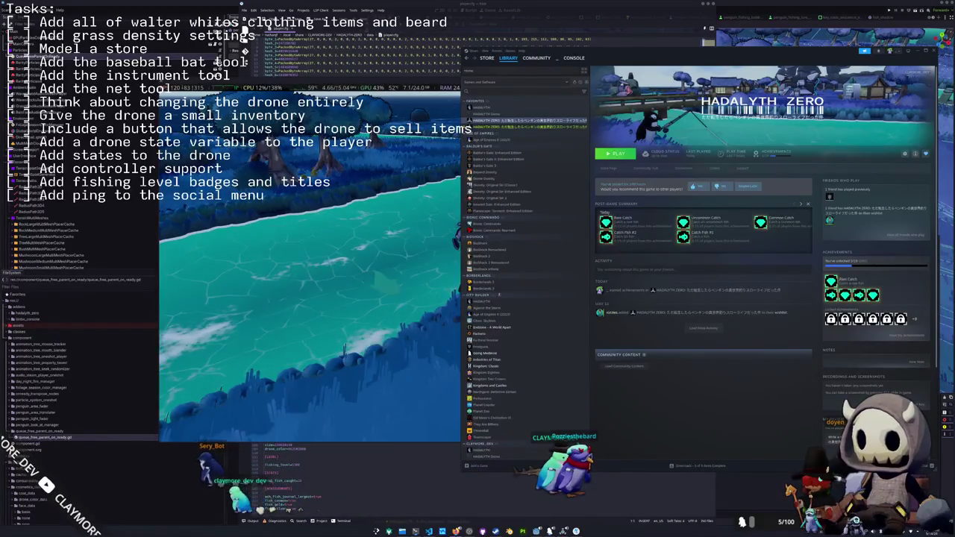
pyautogui.click(459, 309)
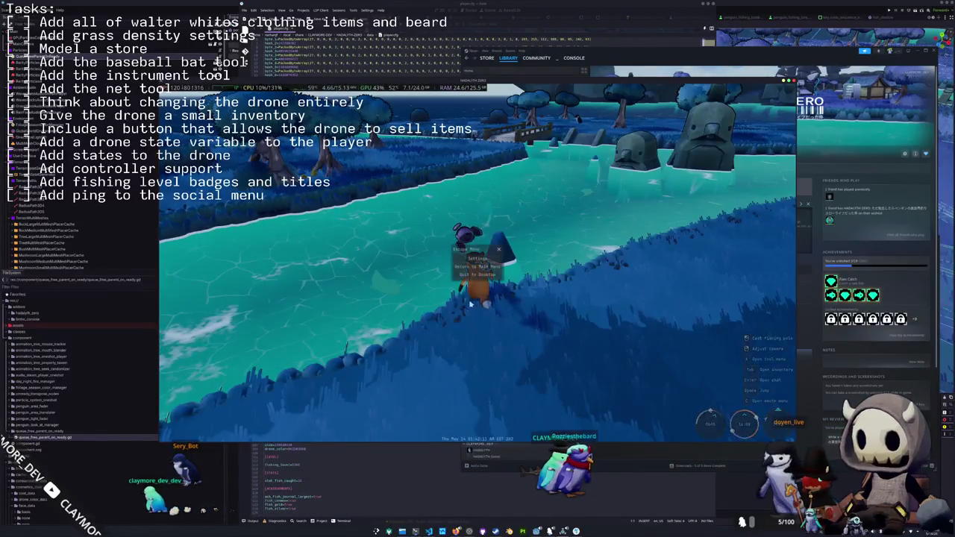
# Land a common medium stingray with Right, Up, Left, Up, Down and check the Catch Fish #1 and #2 achievements
pyautogui.press('Escape')
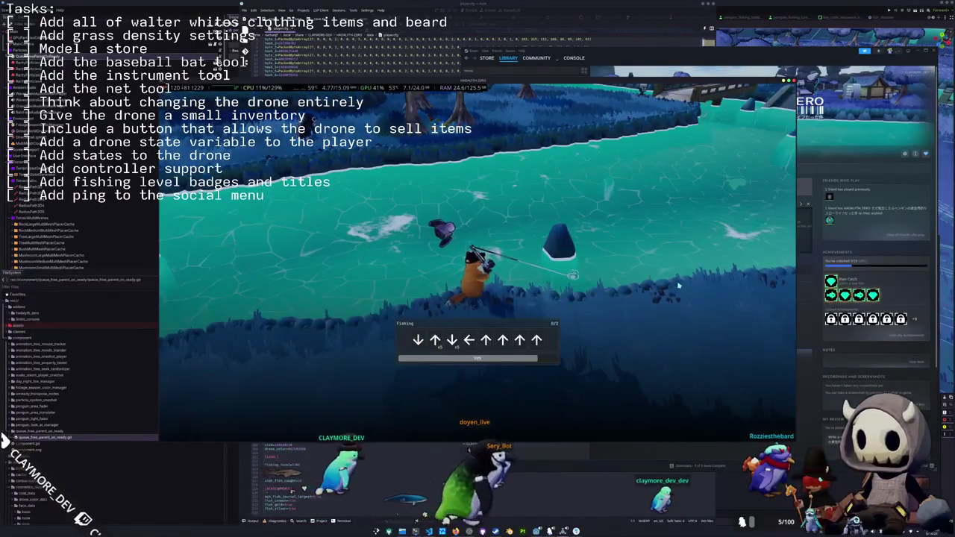
pyautogui.press('Right')
pyautogui.press('Up')
pyautogui.press('Up')
pyautogui.press('Up')
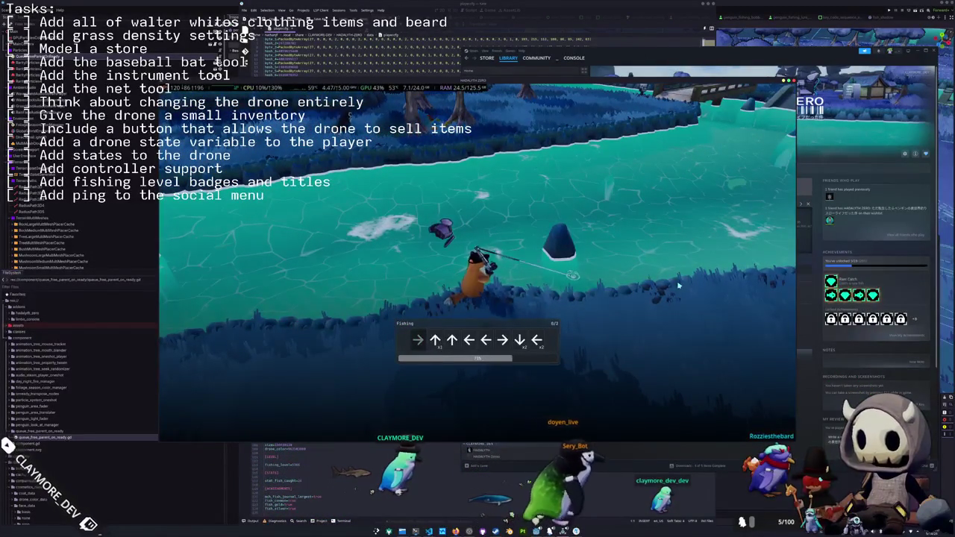
pyautogui.press('Left')
pyautogui.press('Left')
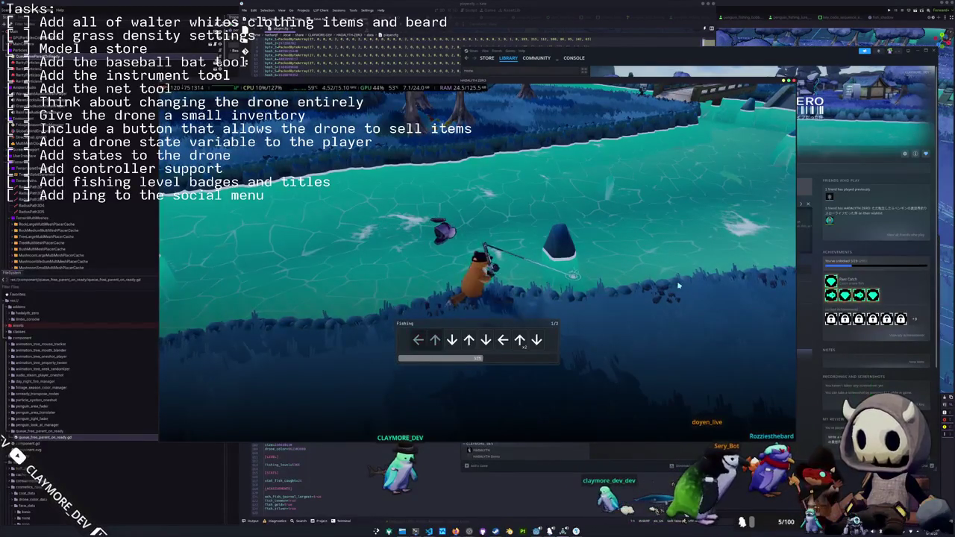
pyautogui.press('Up')
pyautogui.press('Down')
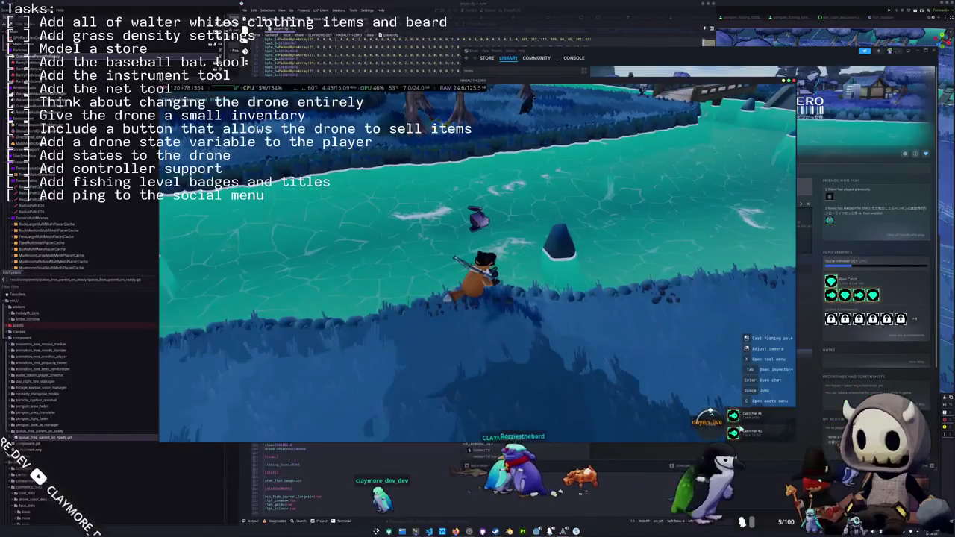
pyautogui.hotkey('shift', 'Tab')
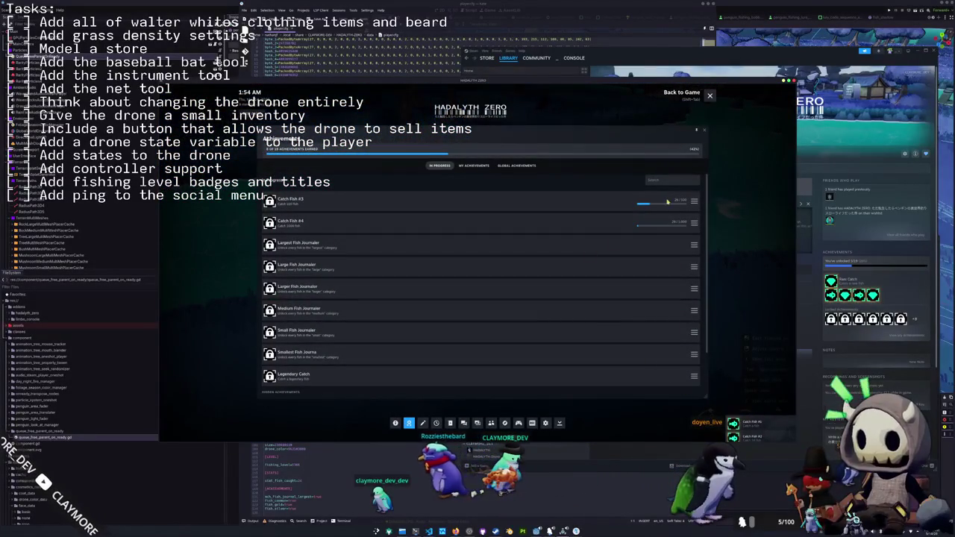
pyautogui.hotkey('shift', 'Tab')
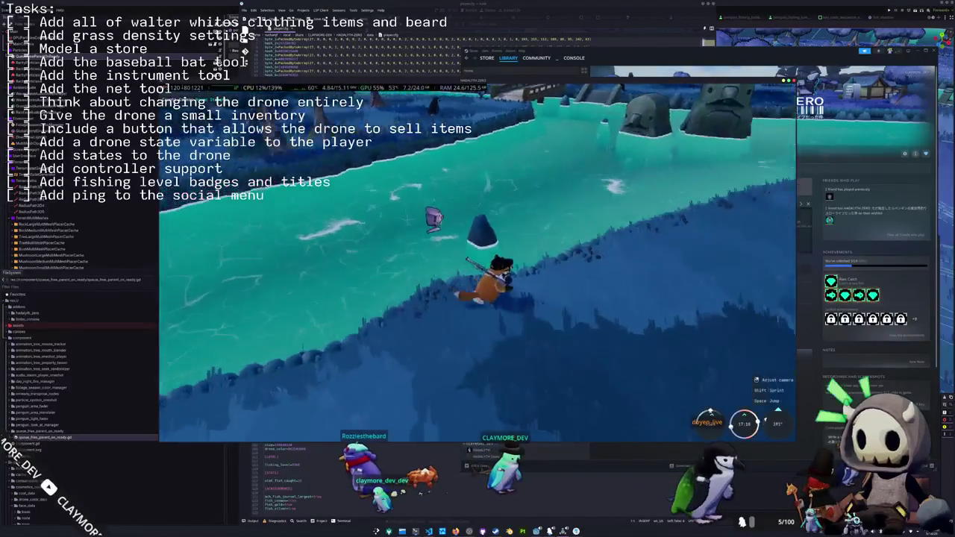
# Run along the shore, hook the biting fish, and swing the camera to line up a new cast
pyautogui.press('w')
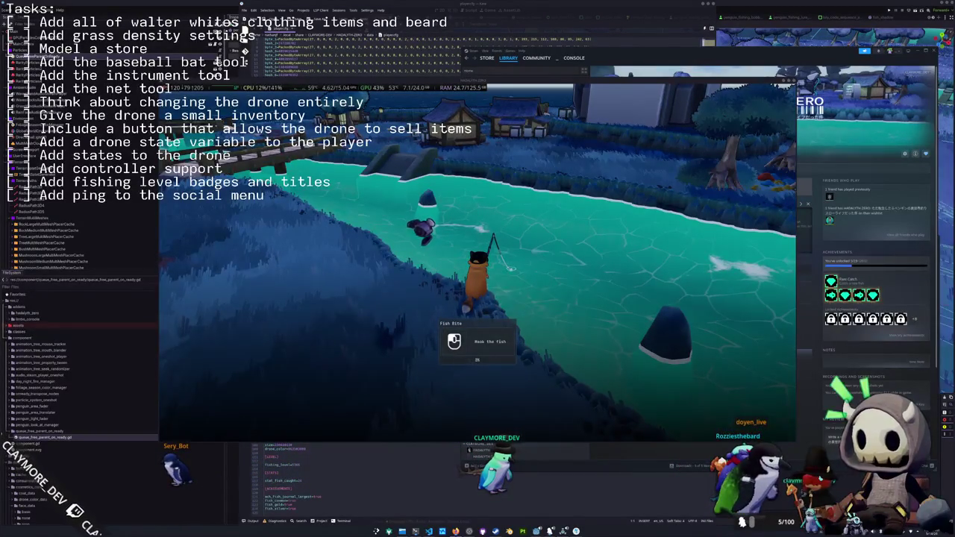
pyautogui.click(478, 254)
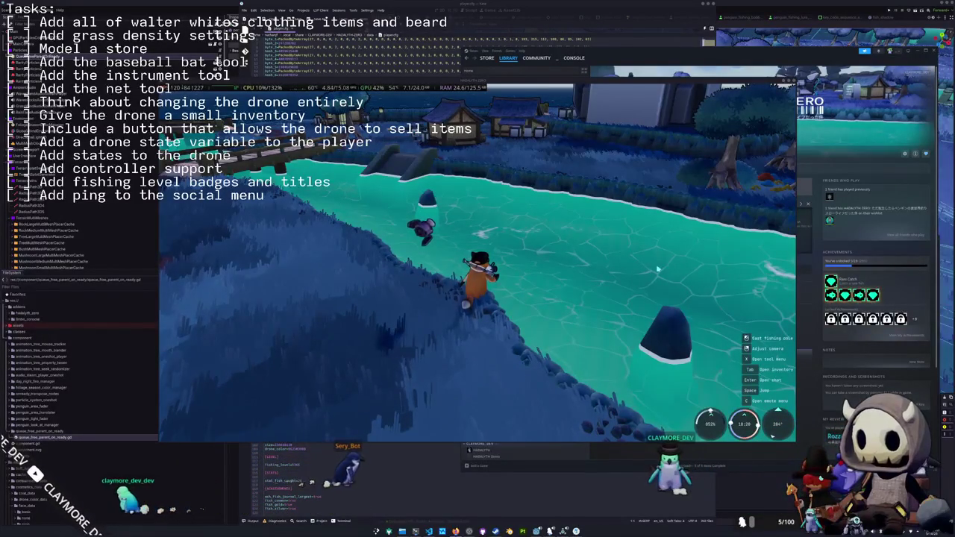
pyautogui.moveTo(671, 246); pyautogui.dragTo(601, 248)
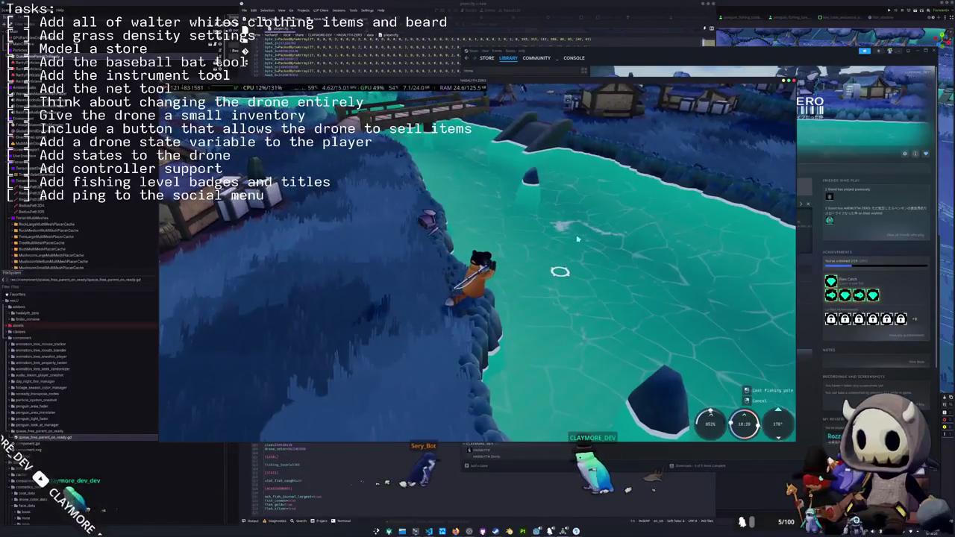
# Cast, reel in, and complete the arrow sequences to land a fish
pyautogui.click(601, 248)
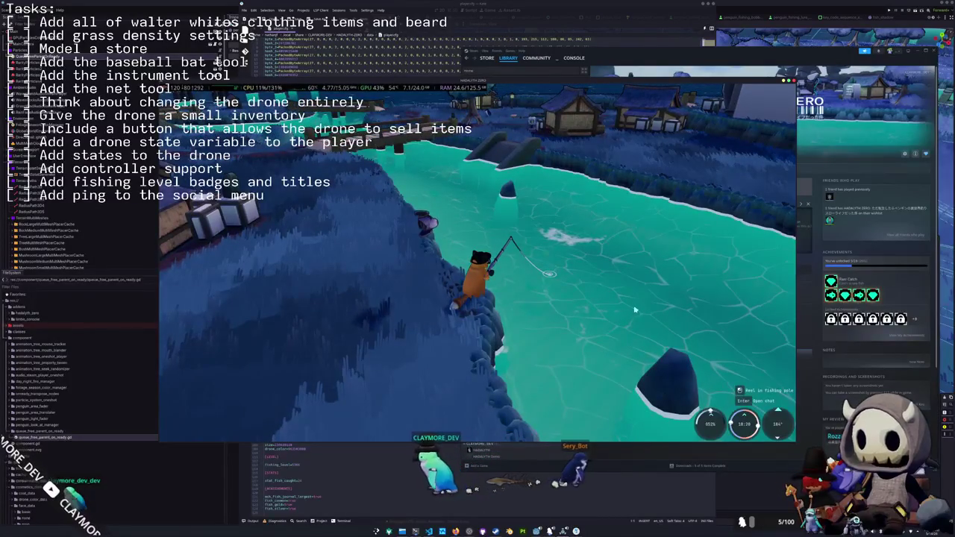
pyautogui.moveTo(624, 310); pyautogui.dragTo(614, 318)
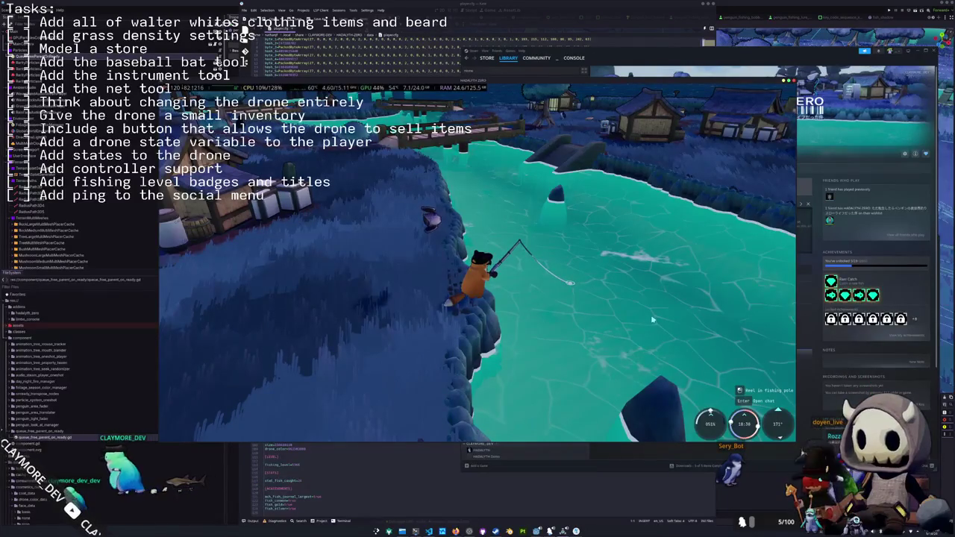
pyautogui.click(652, 319)
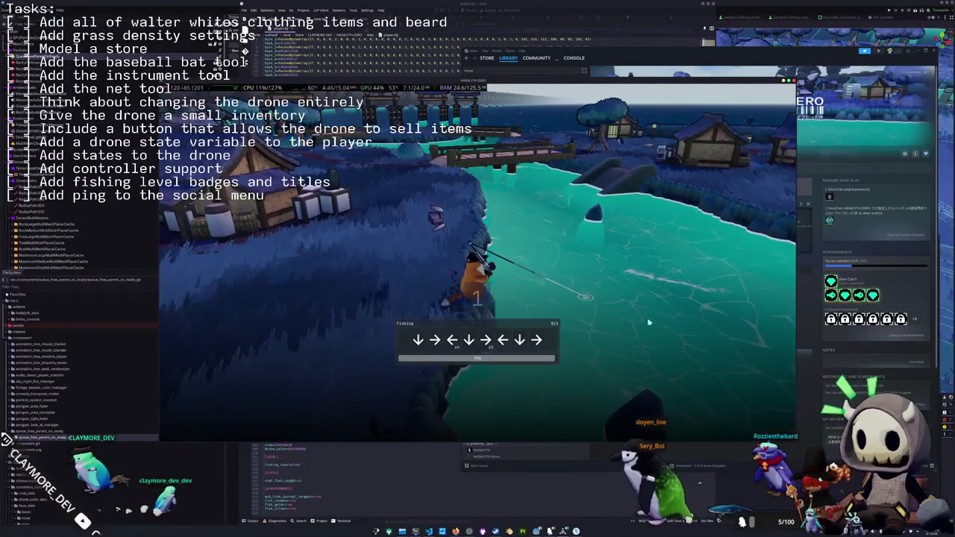
pyautogui.press('Down')
pyautogui.press('Right')
pyautogui.press('Left')
pyautogui.press('Down')
pyautogui.press('Right')
pyautogui.press('Left')
pyautogui.press('Down')
pyautogui.press('Right')
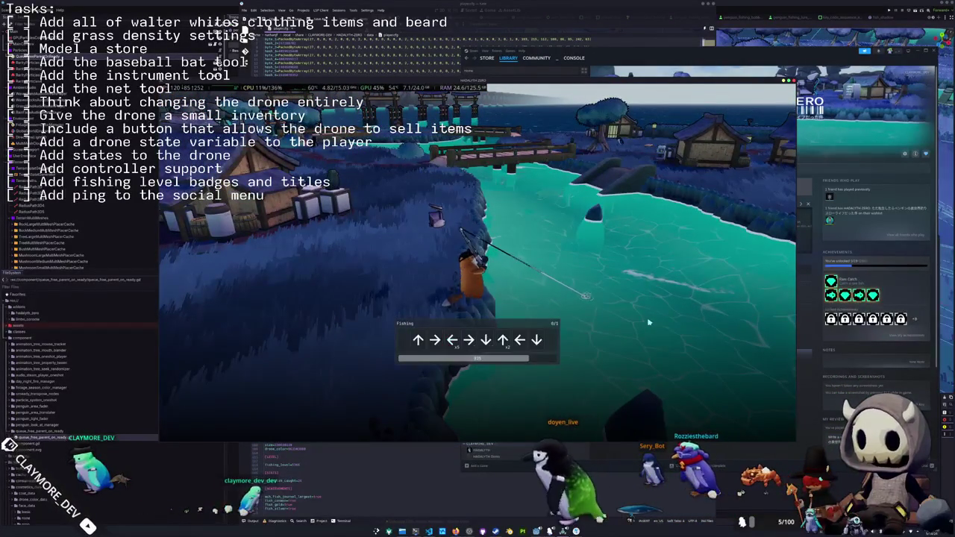
pyautogui.press('Up')
pyautogui.press('Right')
pyautogui.press('Left')
pyautogui.press('Right')
pyautogui.press('Down')
pyautogui.press('Up')
pyautogui.press('Left')
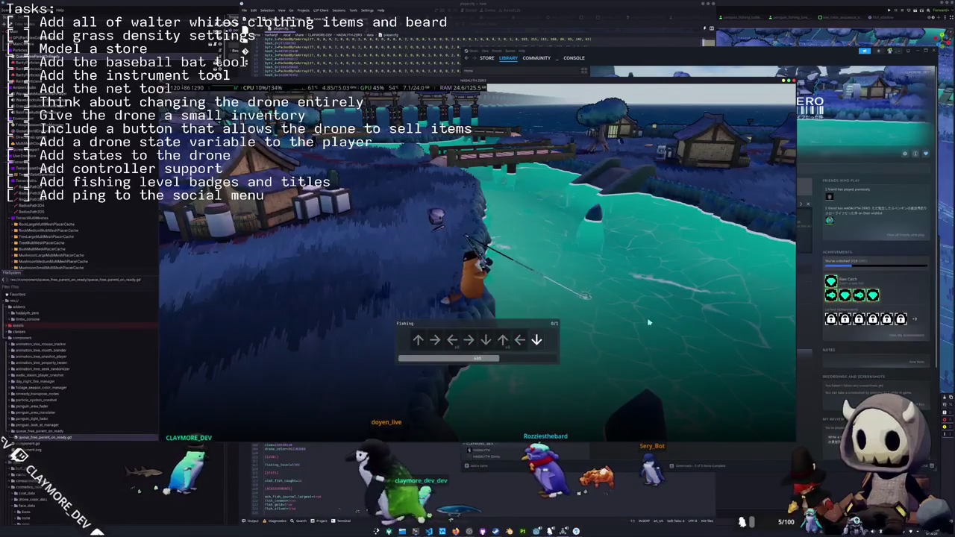
pyautogui.press('Down')
# Walk along the shore to the wooden bridge and cast the line into the river below it
pyautogui.press('w')
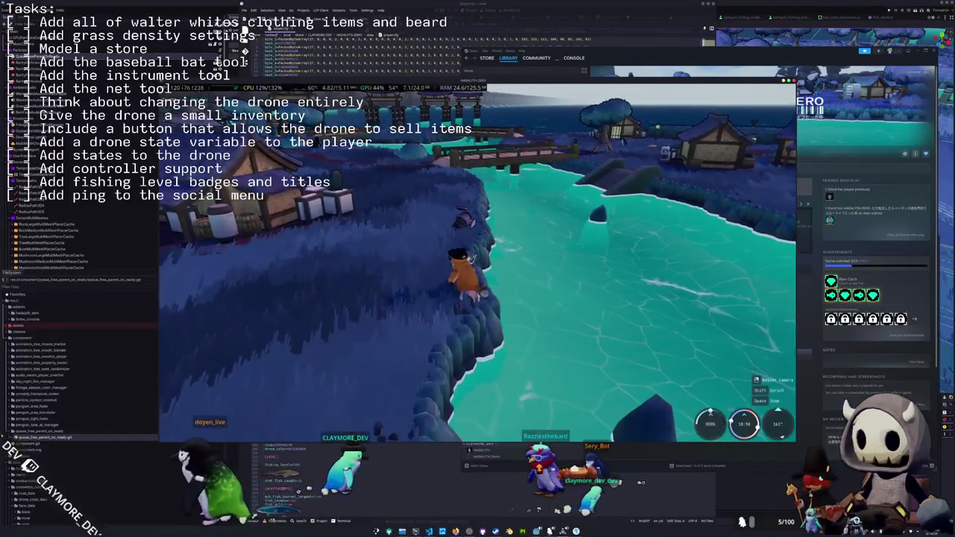
pyautogui.press('w')
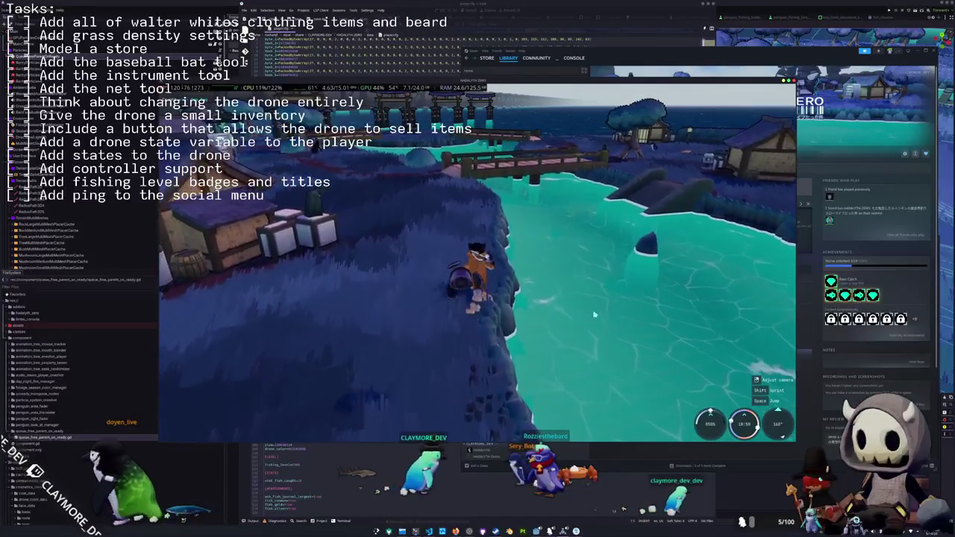
pyautogui.press('w')
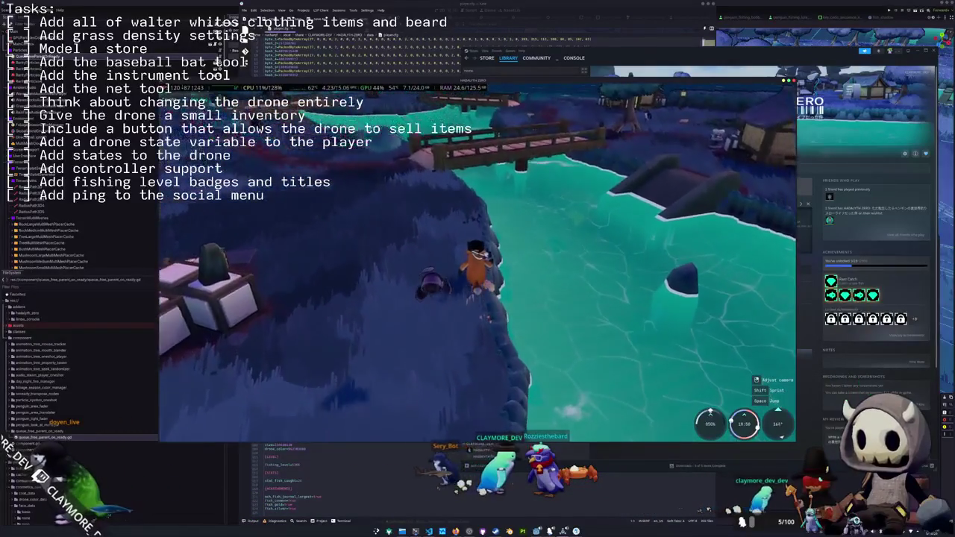
pyautogui.press('w')
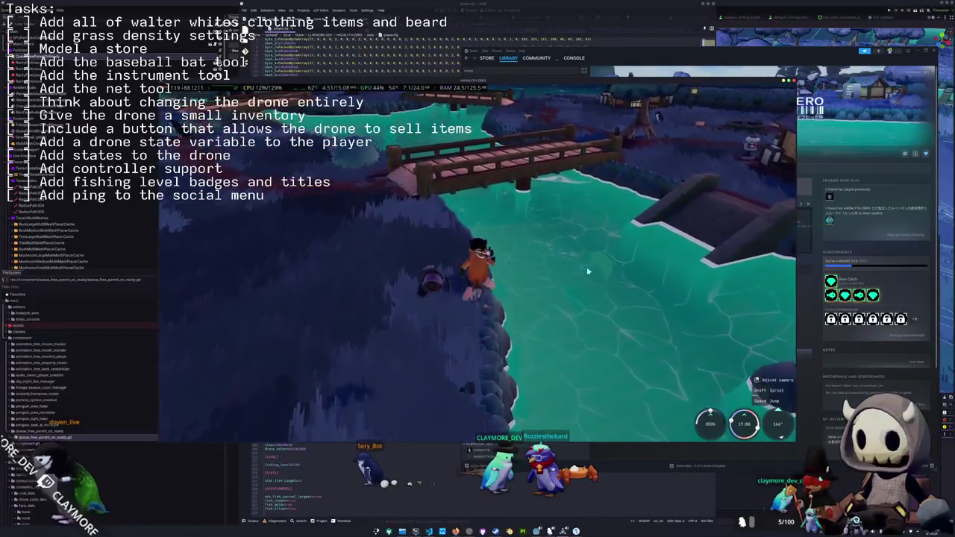
pyautogui.press('w')
pyautogui.click(562, 271)
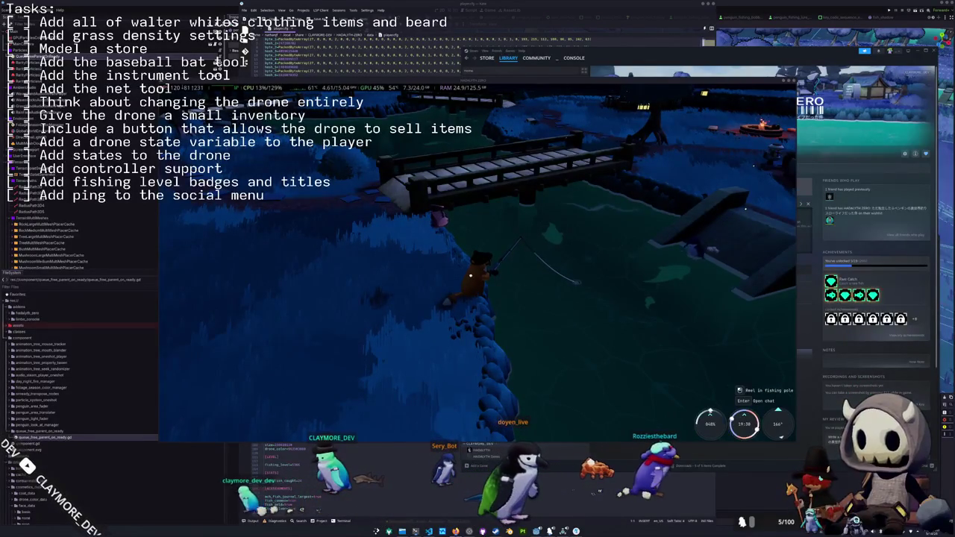
pyautogui.click(655, 294)
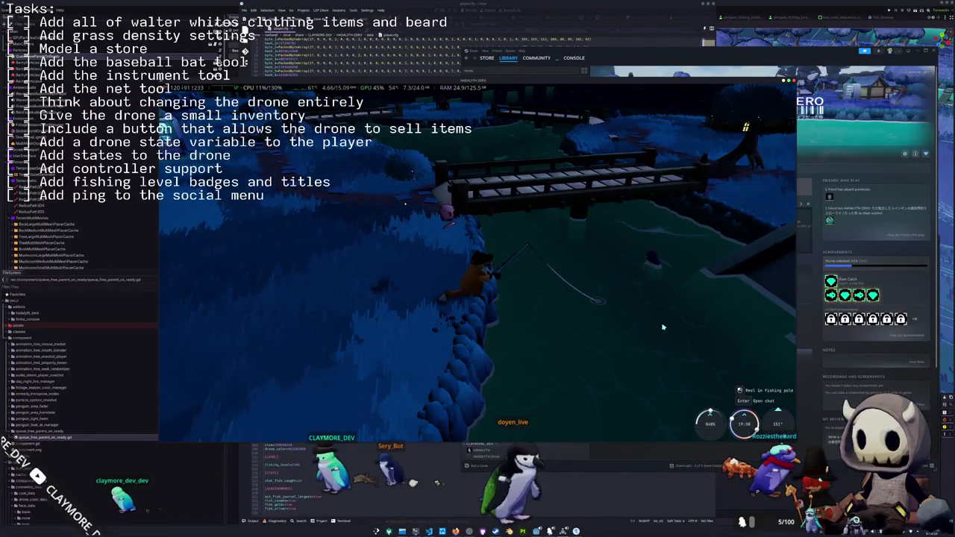
# Walk along the bank toward the bridge, take out the rod, and cast into the water
pyautogui.press('w')
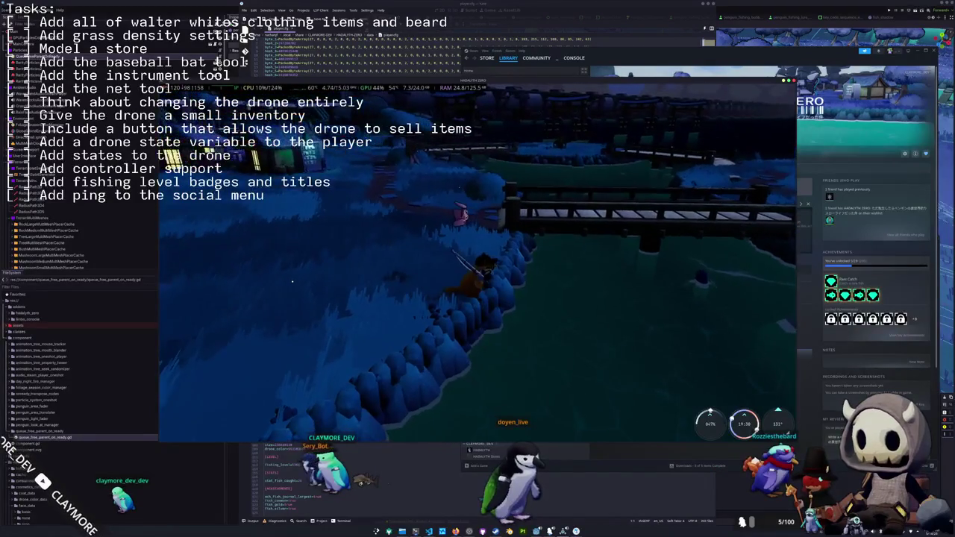
pyautogui.press('w')
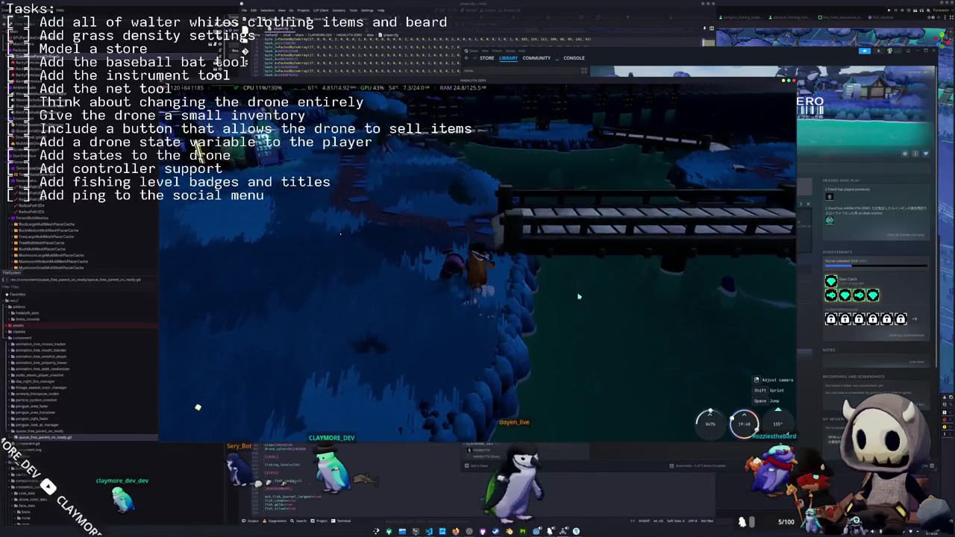
pyautogui.press('w')
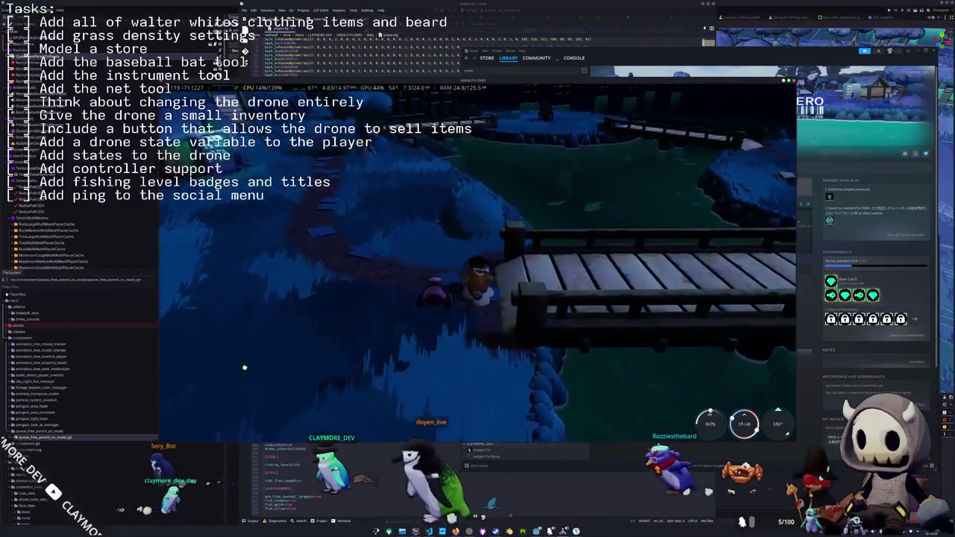
pyautogui.press('w')
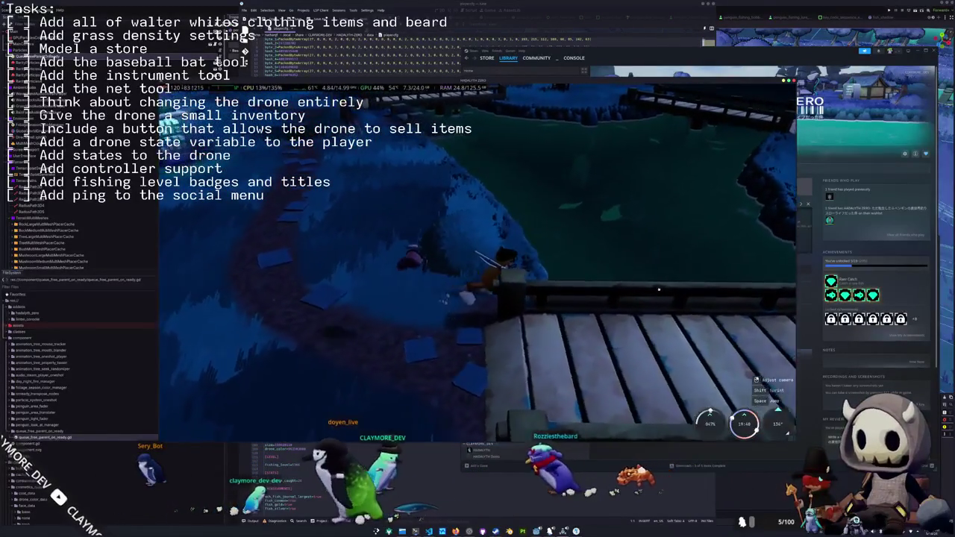
pyautogui.press('e')
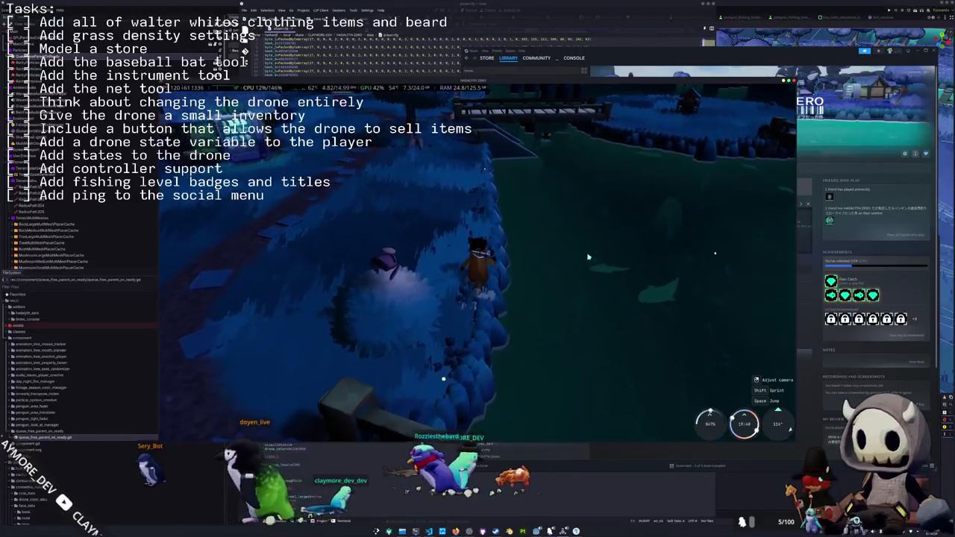
pyautogui.click(597, 262)
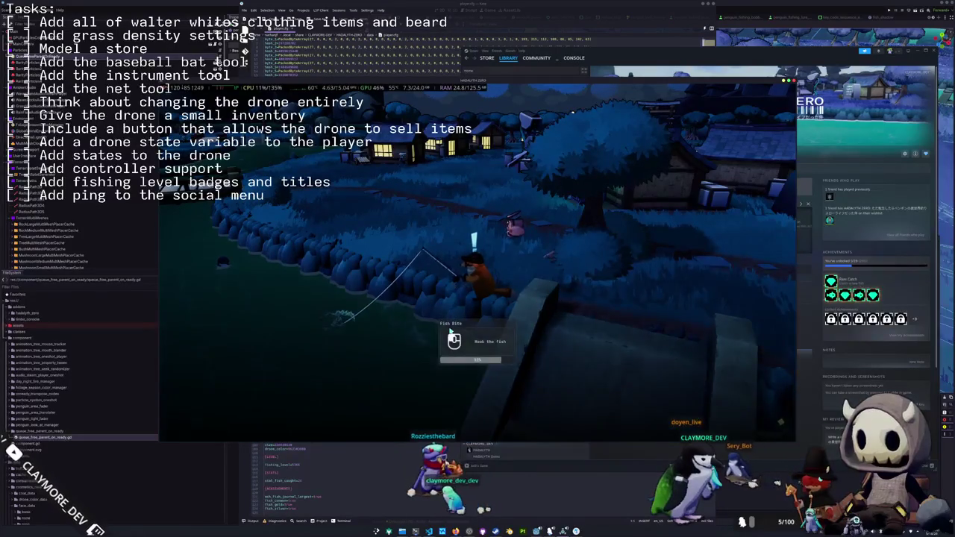
# Hook the fish and land it with the Down, Up, Right arrow sequence
pyautogui.click(461, 323)
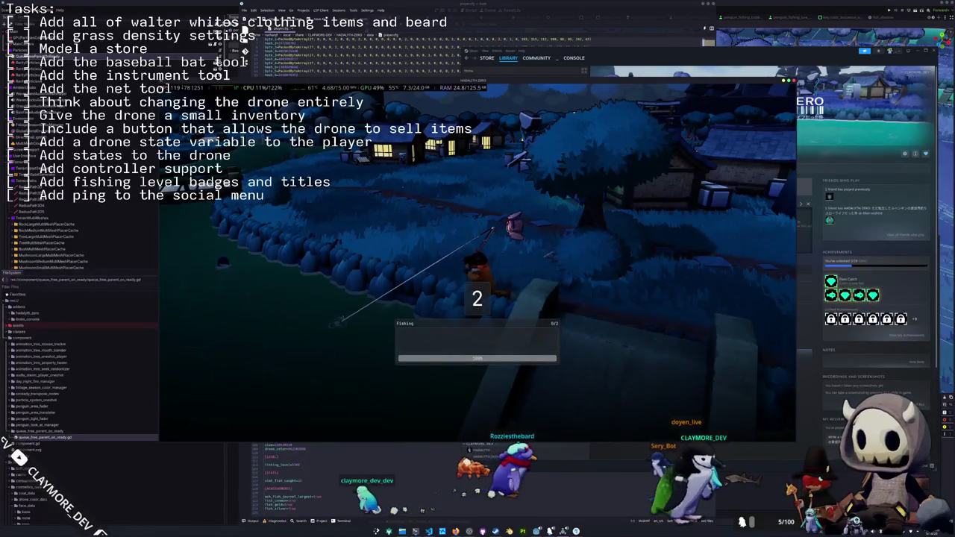
pyautogui.press('Down')
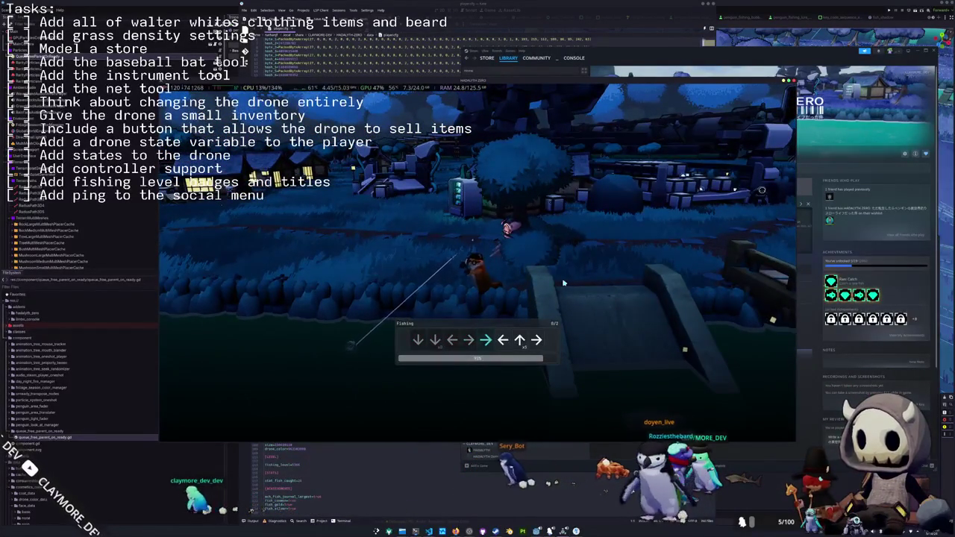
pyautogui.press('Up')
pyautogui.press('Up')
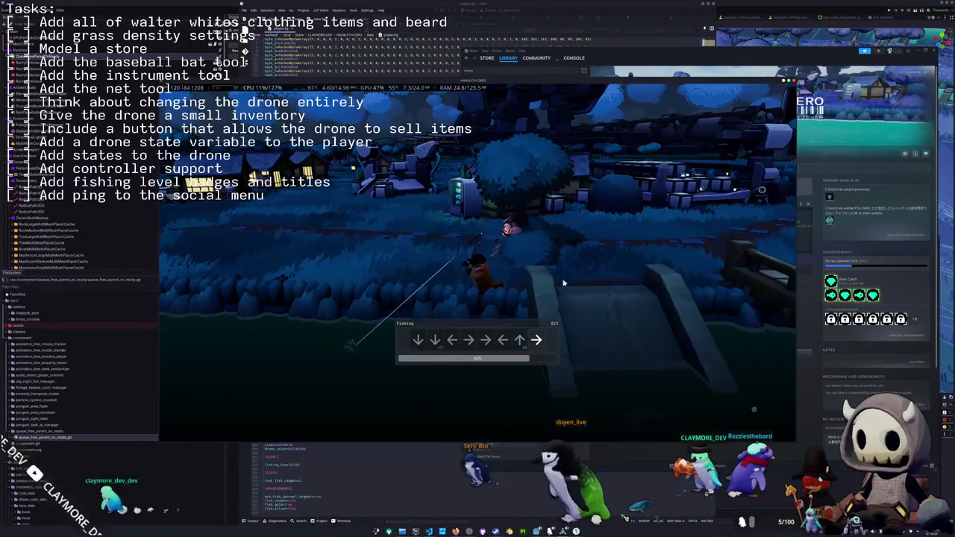
pyautogui.press('Right')
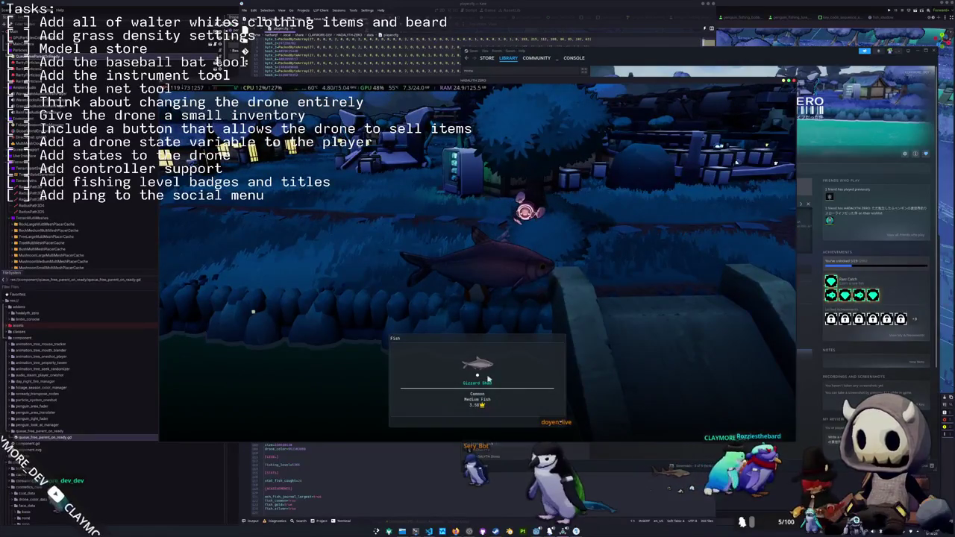
# Climb the stone stairs toward the bridge and cast into the water below it
pyautogui.press('w')
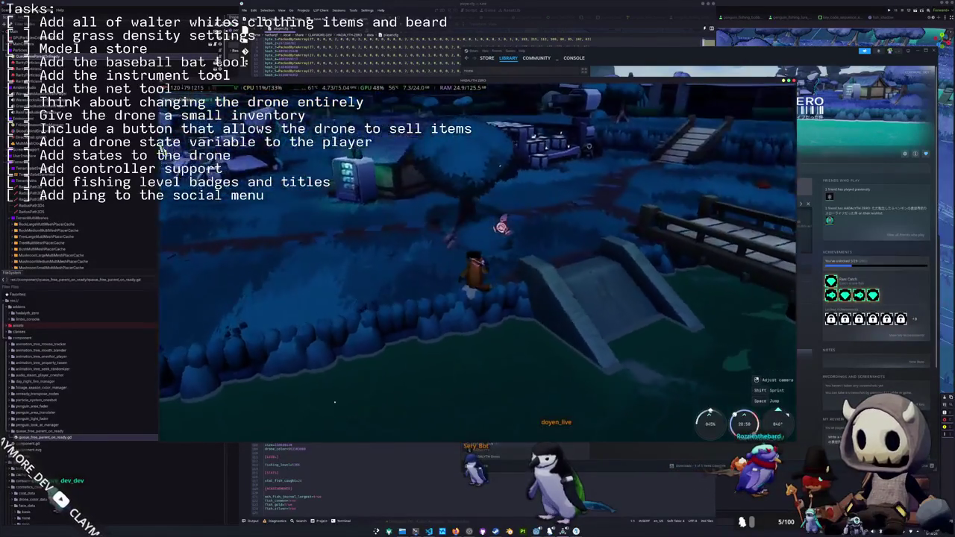
pyautogui.press('w')
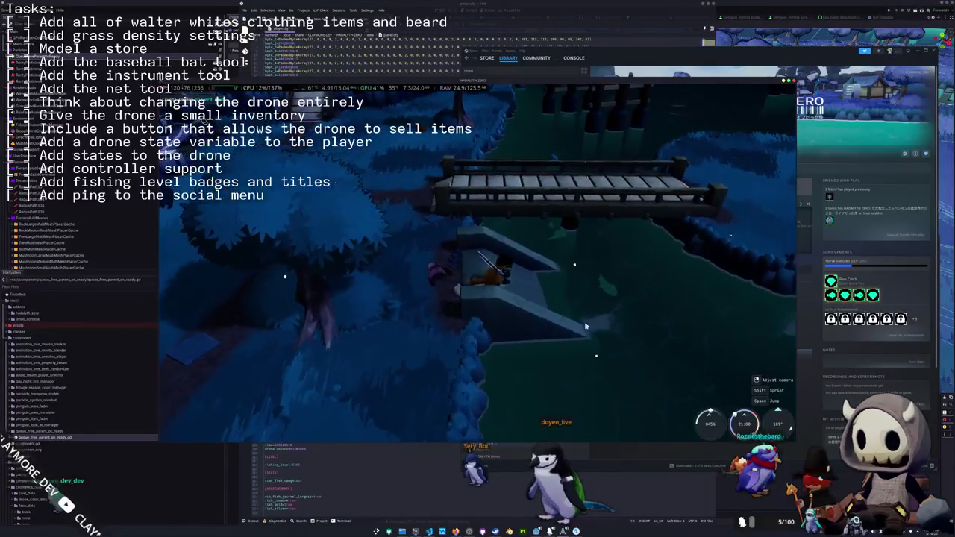
pyautogui.press('w')
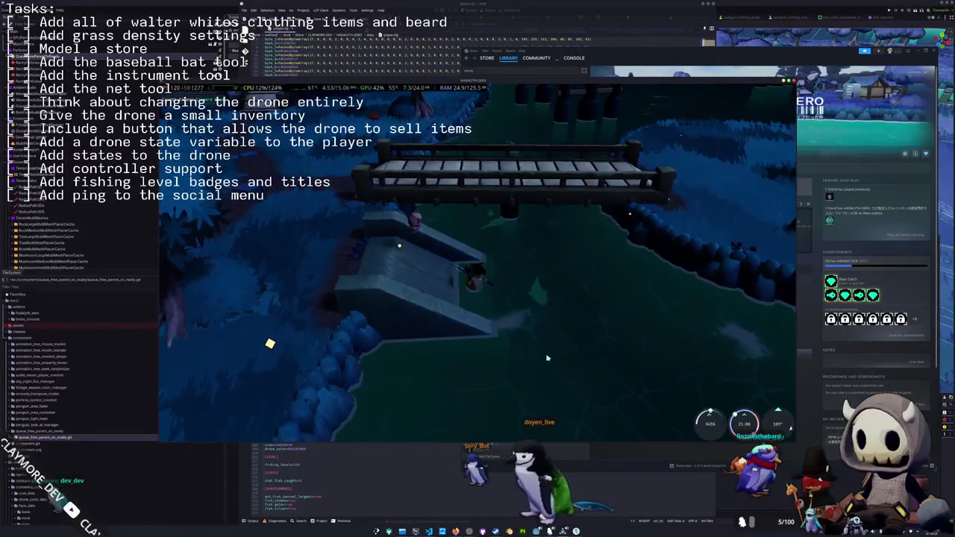
pyautogui.click(543, 340)
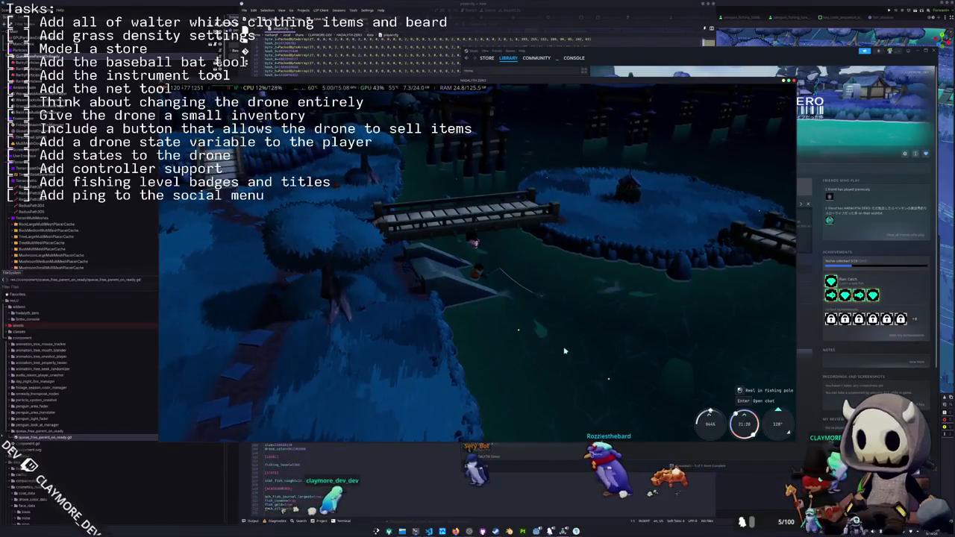
pyautogui.hotkey('shift', 'Tab')
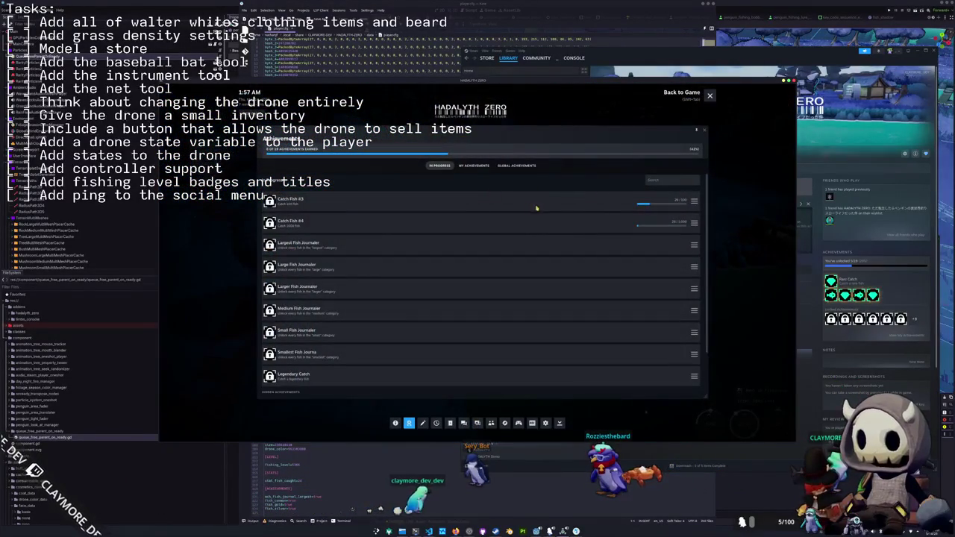
pyautogui.scroll(-2, 533, 273)
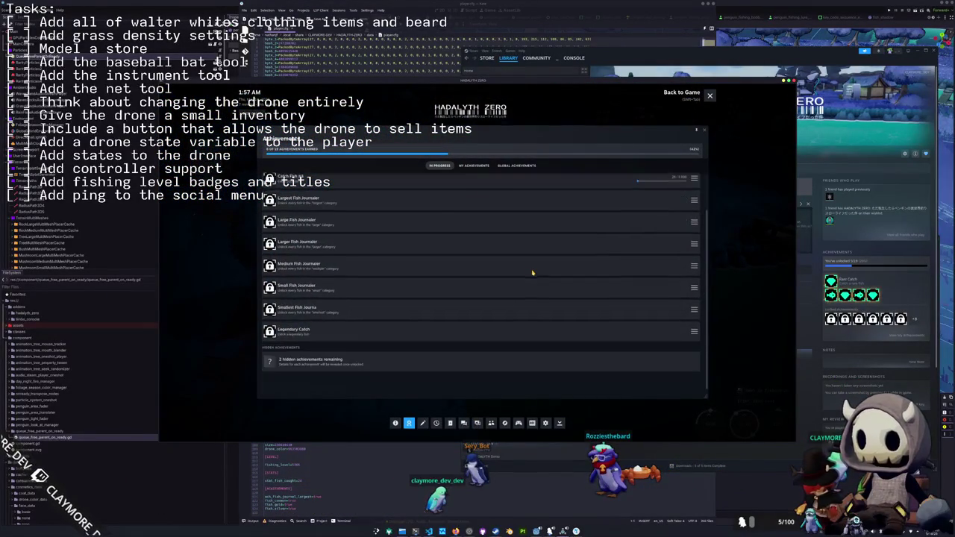
pyautogui.click(474, 166)
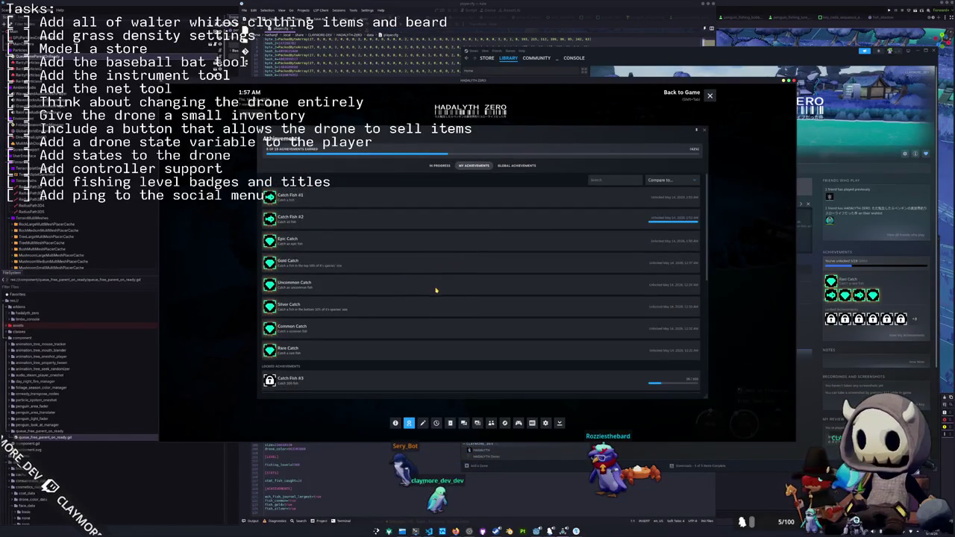
pyautogui.scroll(-4, 339, 292)
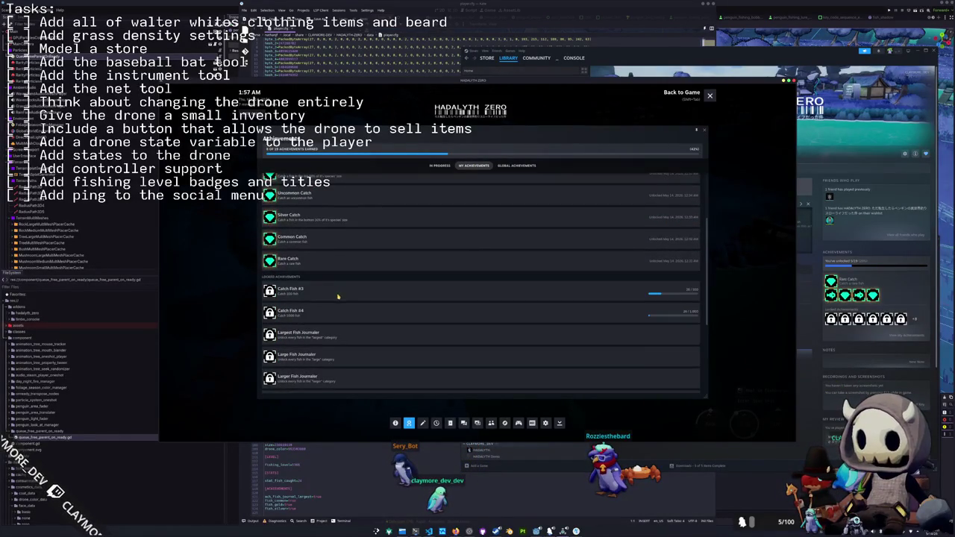
pyautogui.hotkey('shift', 'Tab')
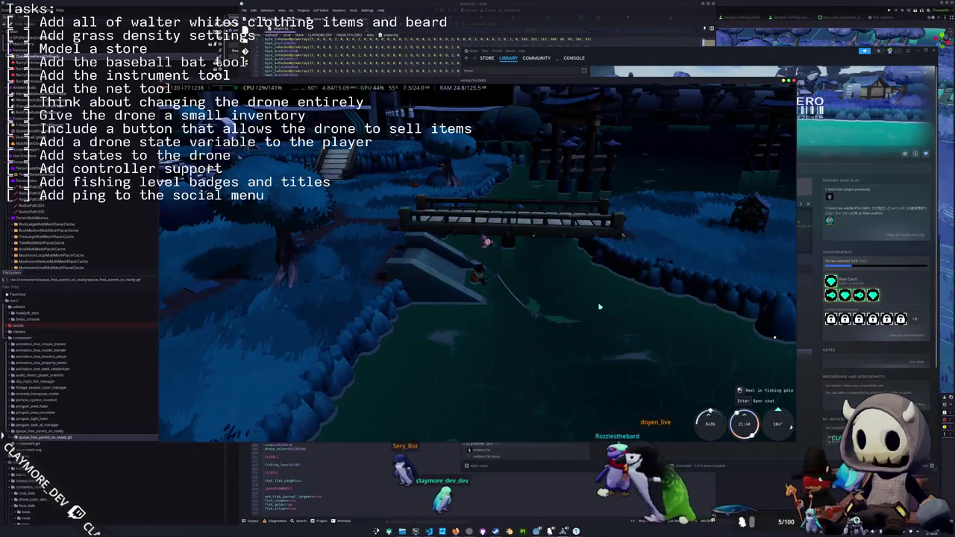
# Hook the fish and land it with the eight-arrow sequence Up, Right, Up, Left, Right, Up, Left, Up
pyautogui.click(599, 306)
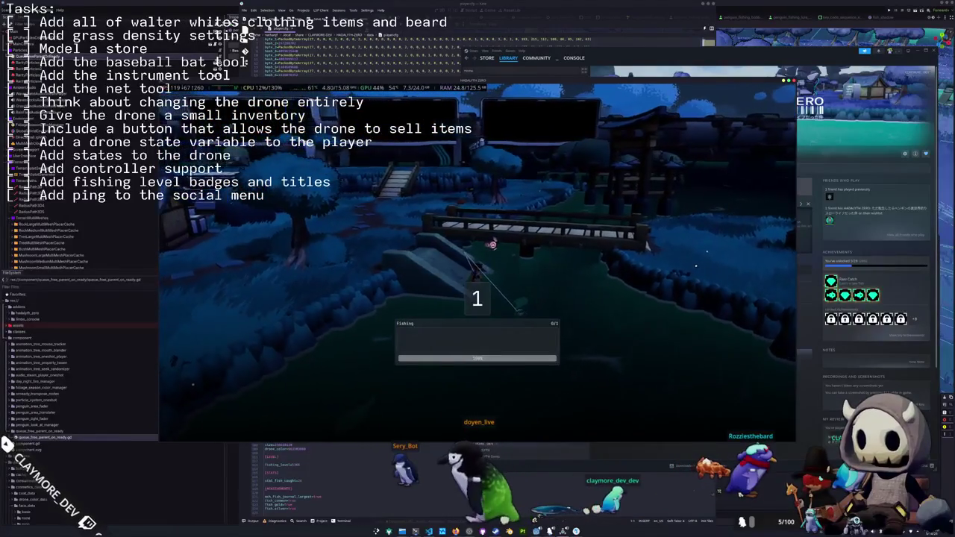
pyautogui.press('Up')
pyautogui.press('Right')
pyautogui.press('Up')
pyautogui.press('Left')
pyautogui.press('Right')
pyautogui.press('Up')
pyautogui.press('Left')
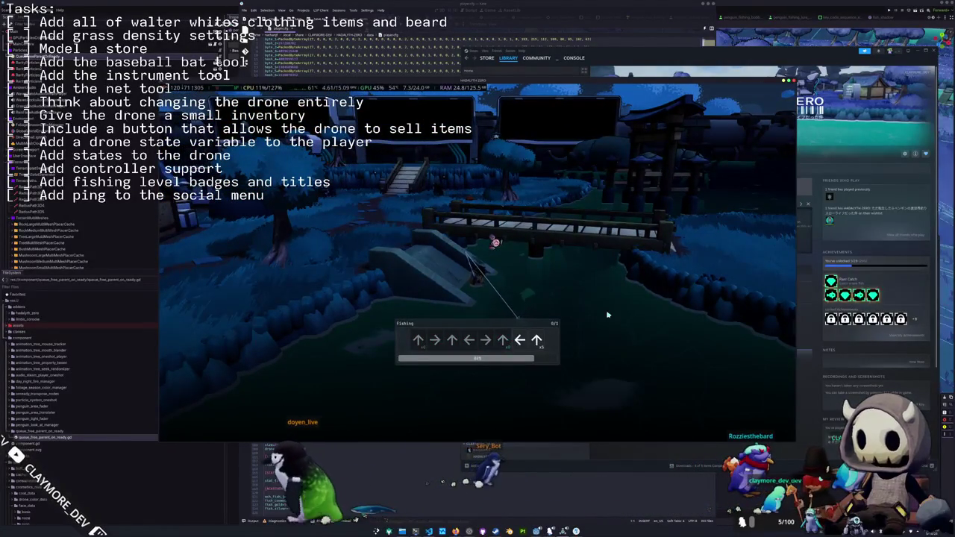
pyautogui.press('Up')
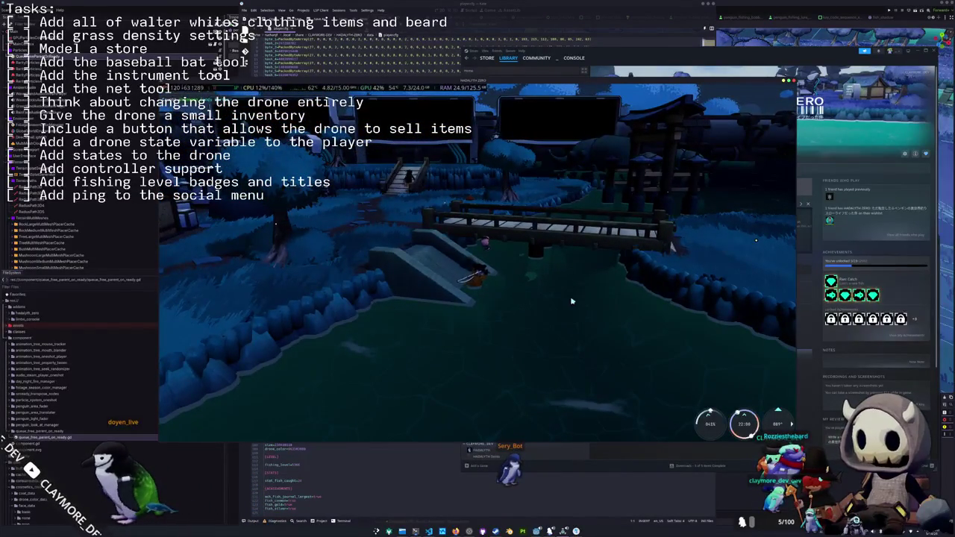
# Recast, reel in a Fathead Minnow, and view Catch Fish #3 and #4 progress in the Steam overlay
pyautogui.click(585, 307)
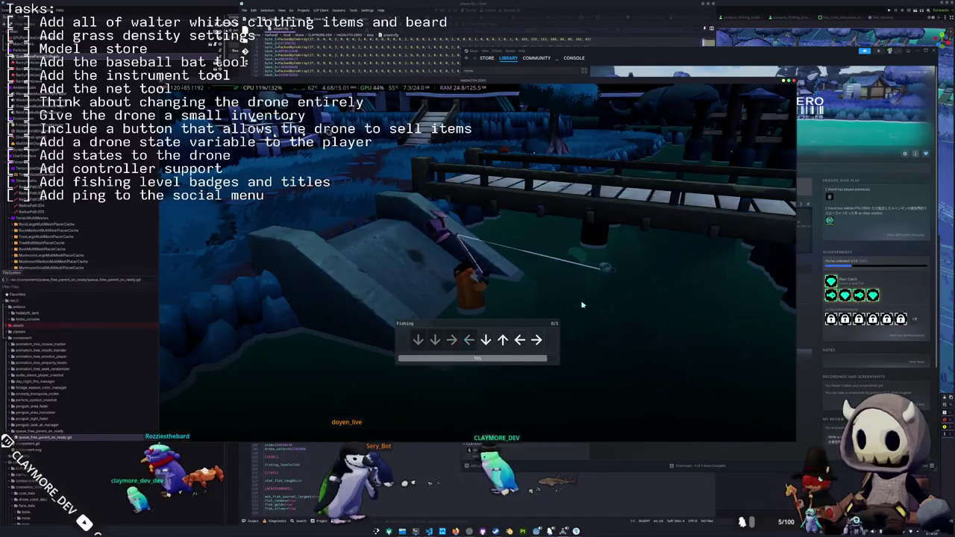
pyautogui.press('Left')
pyautogui.press('Right')
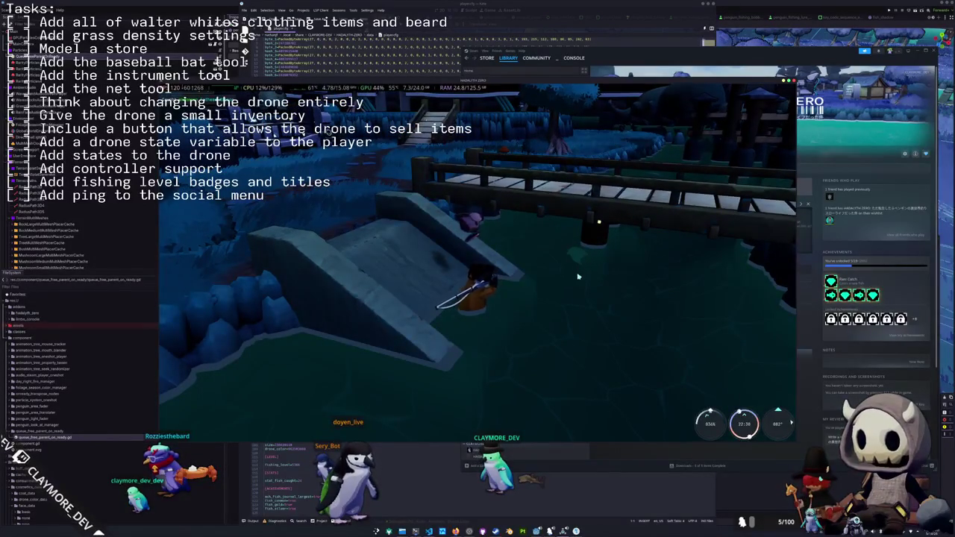
pyautogui.hotkey('shift', 'Tab')
pyautogui.scroll(-3, 373, 298)
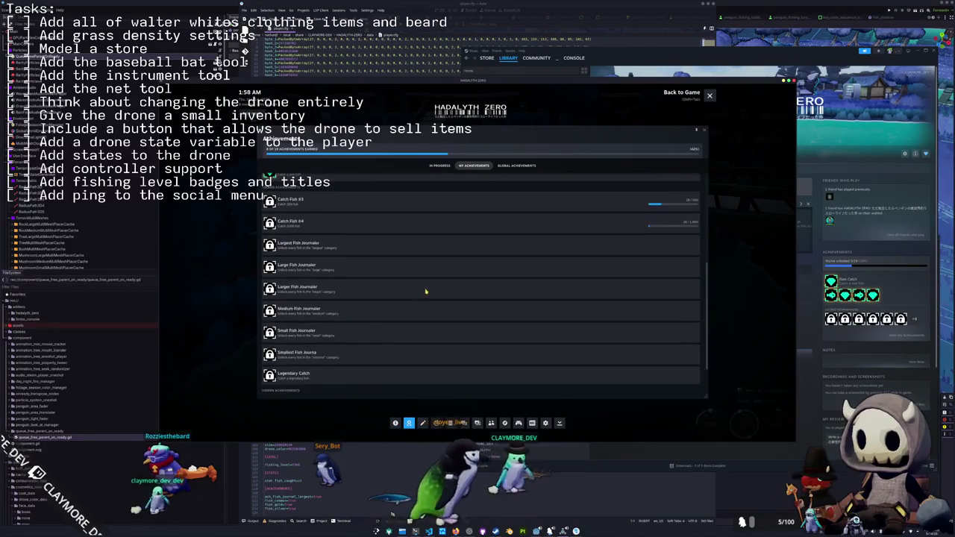
# Close the Steam overlay, land the hooked fish with a final Right arrow, and dismiss its catch card
pyautogui.hotkey('shift', 'Tab')
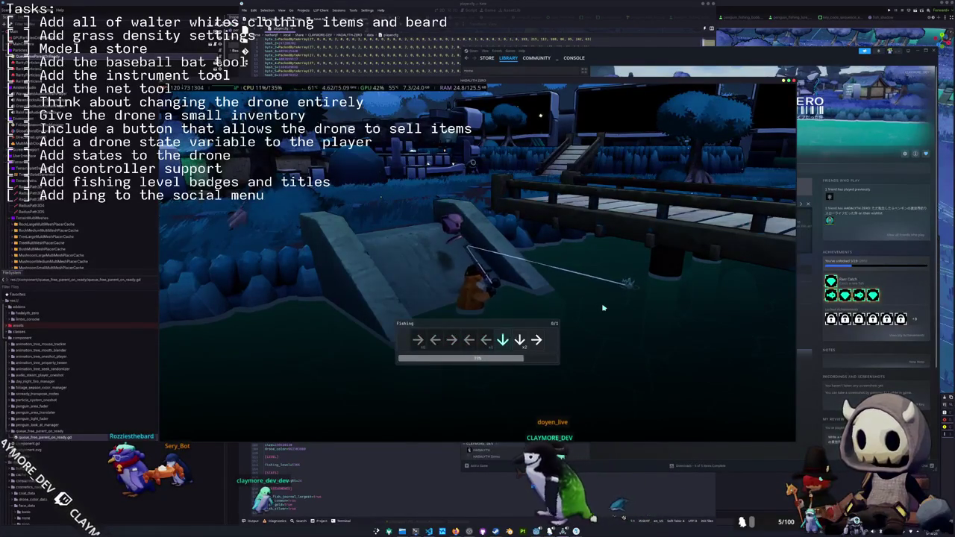
pyautogui.press('Right')
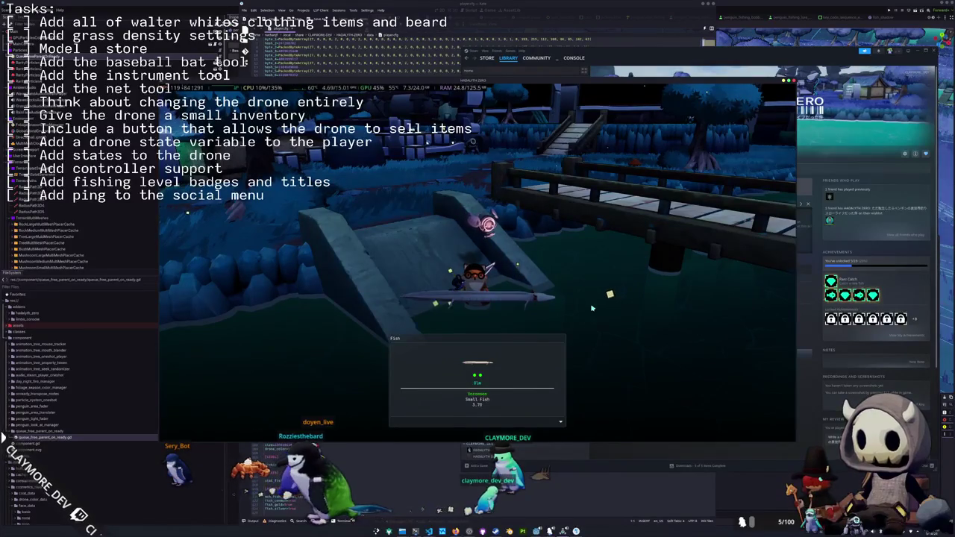
pyautogui.click(592, 307)
# Walk up the ramp onto the grassy shore and cast into the pond
pyautogui.press('w')
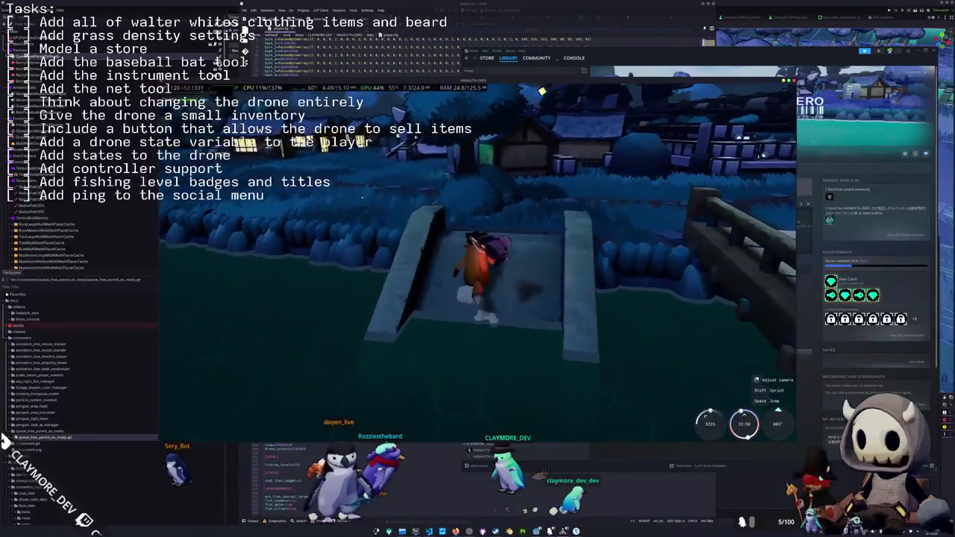
pyautogui.press('w')
pyautogui.press('w')
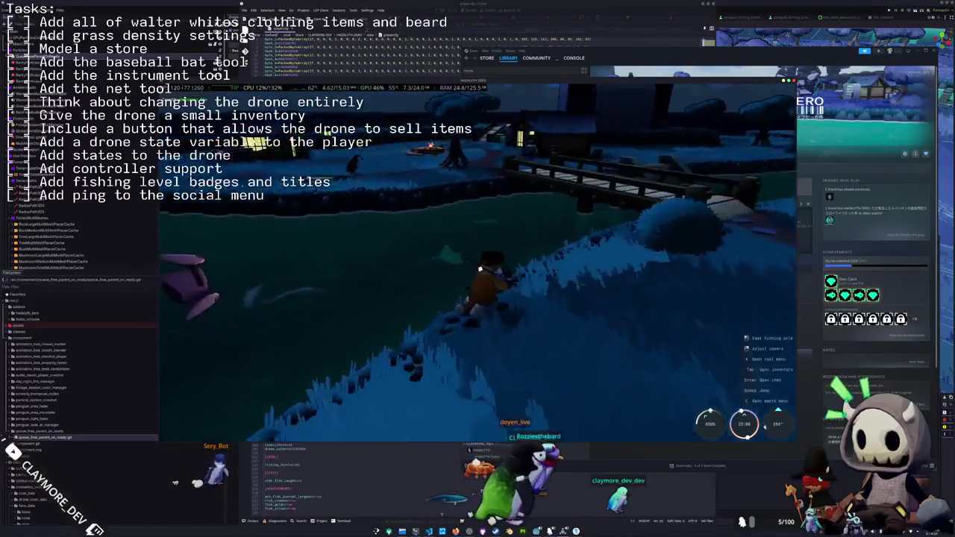
pyautogui.press('w')
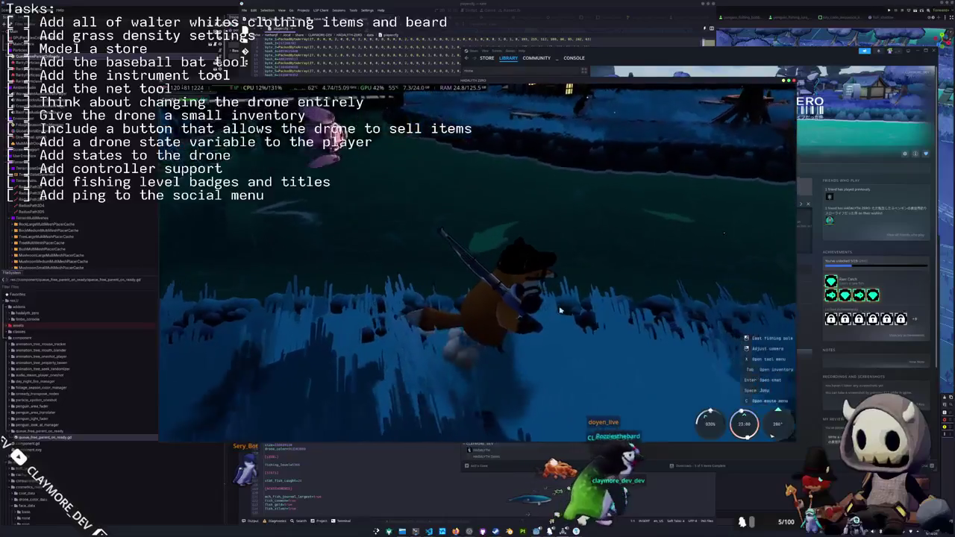
pyautogui.click(541, 230)
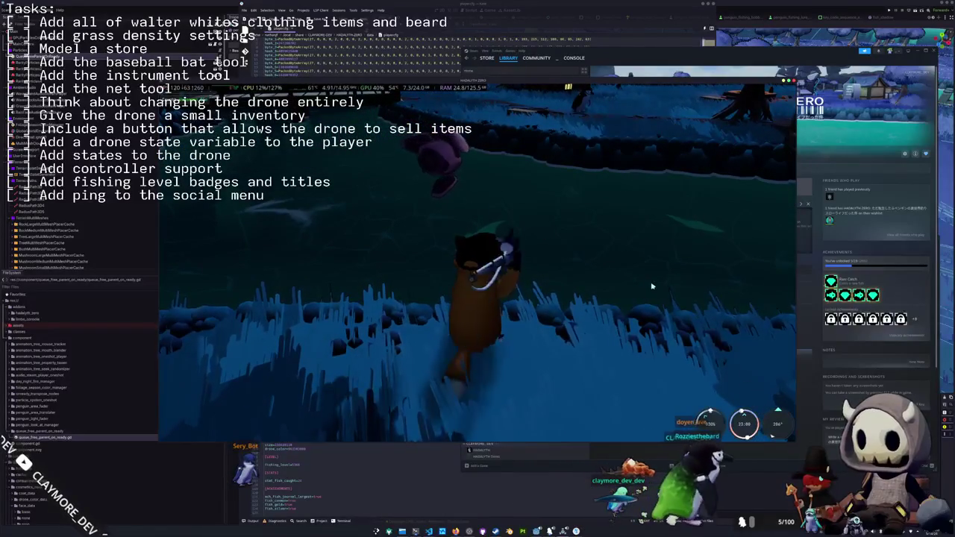
pyautogui.click(651, 286)
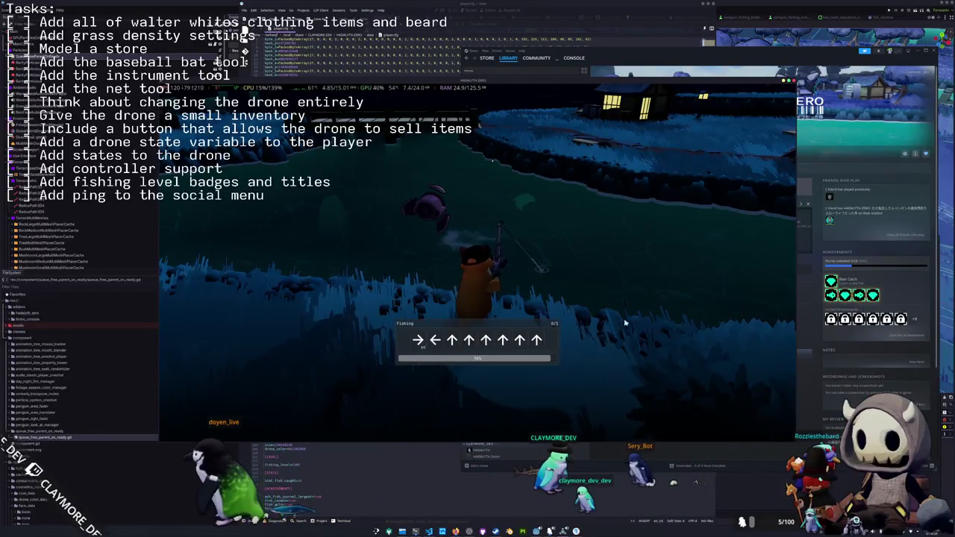
# Reel in a Giant Tiger Prawn with Right and Up arrows, then switch to VS Code
pyautogui.press('Right')
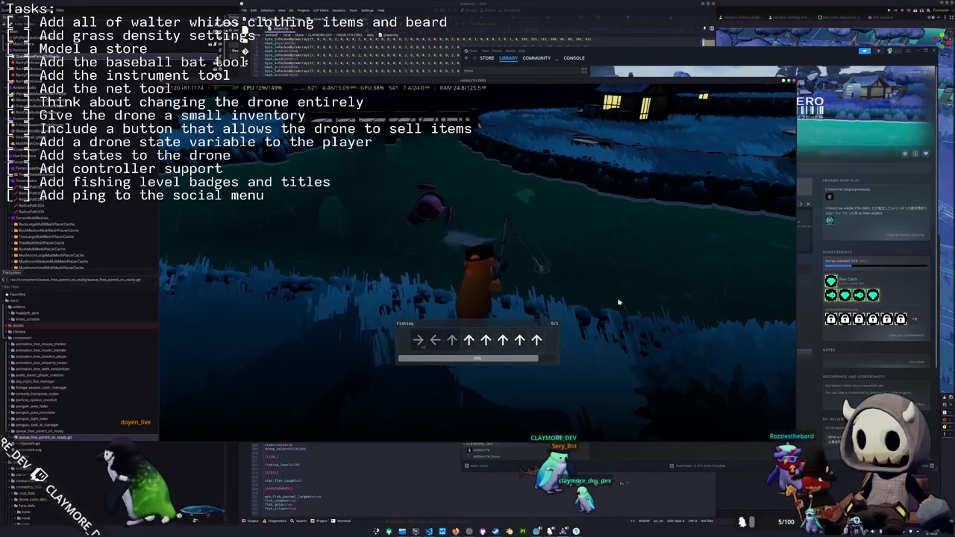
pyautogui.press('Up')
pyautogui.press('Up')
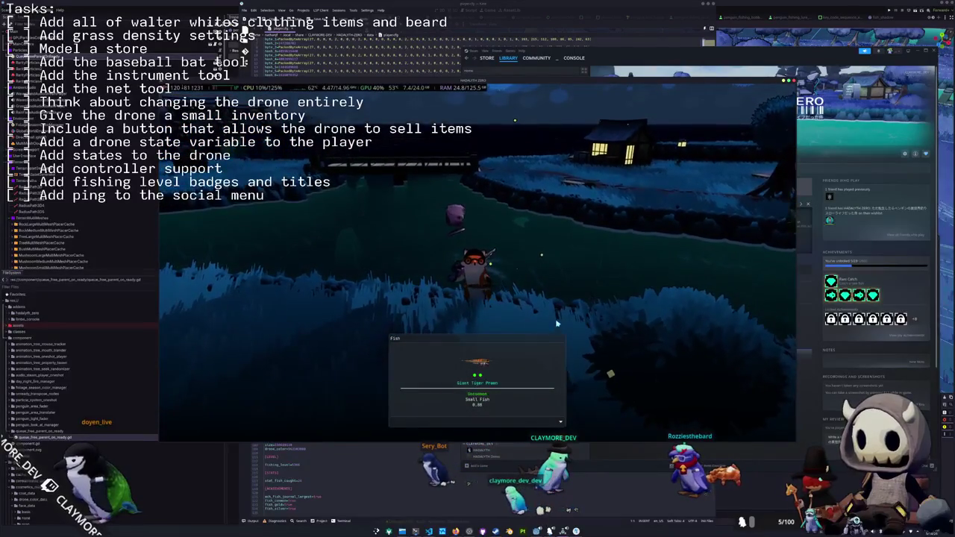
pyautogui.press('w')
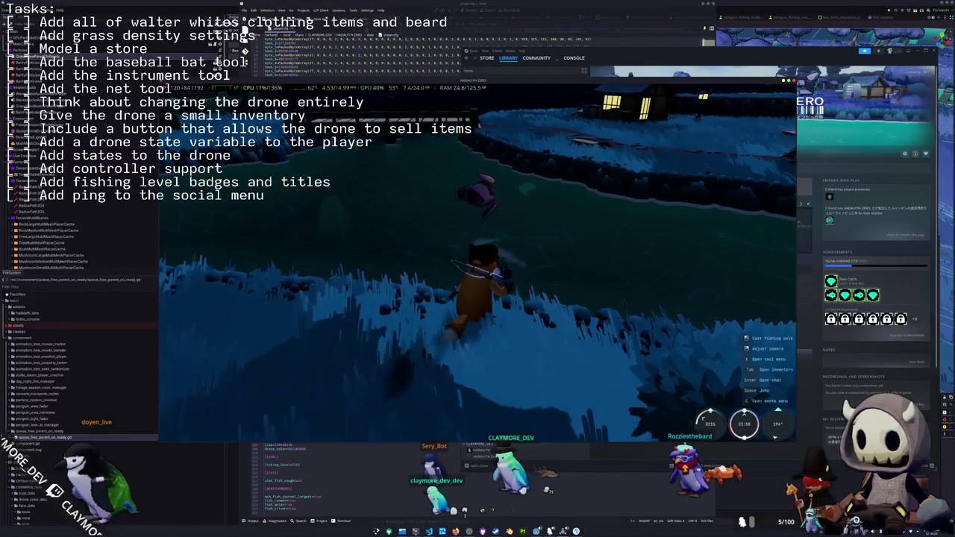
pyautogui.hotkey('alt', 'Tab')
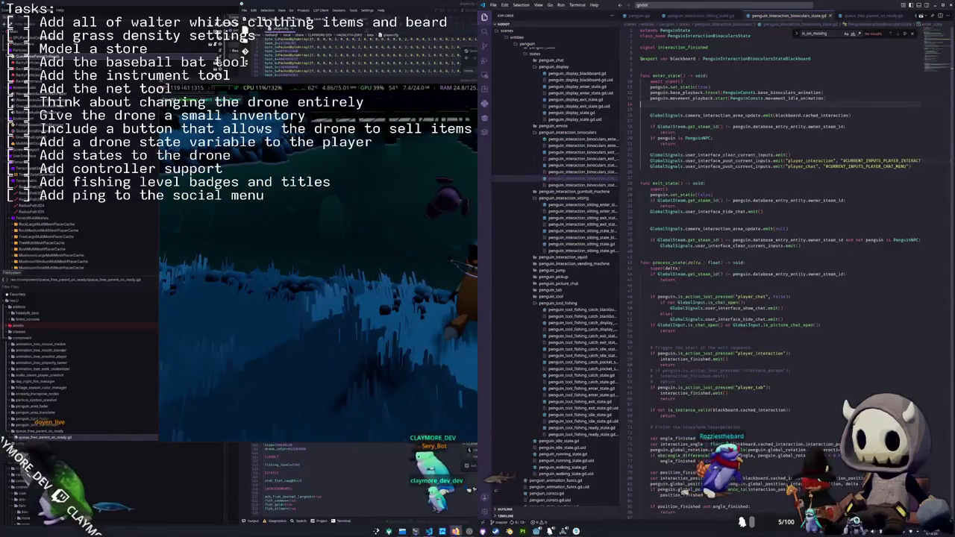
# Put 'Start adding quotes to the fish' at the top of the OBS Text task list, then return to the game
pyautogui.hotkey('alt', 'Tab')
pyautogui.click(427, 270)
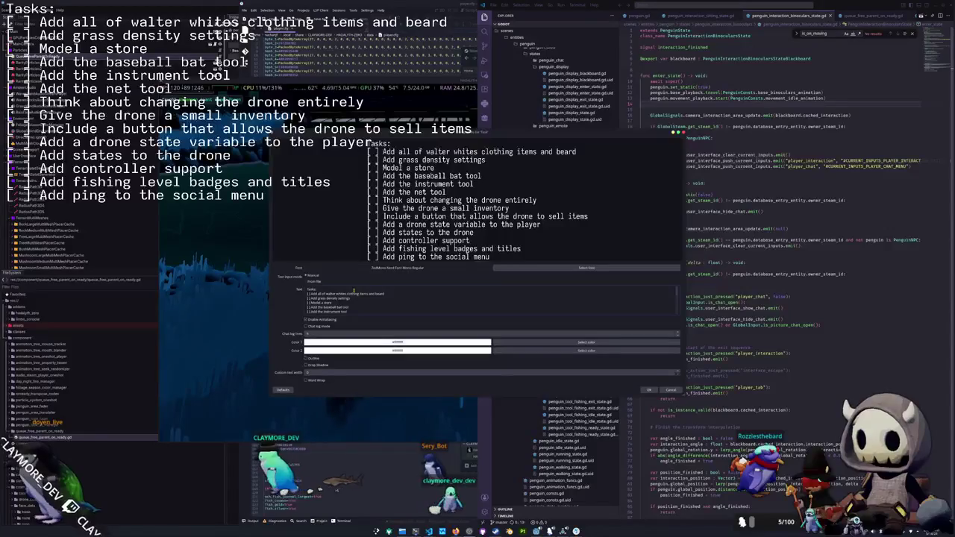
pyautogui.press('Return')
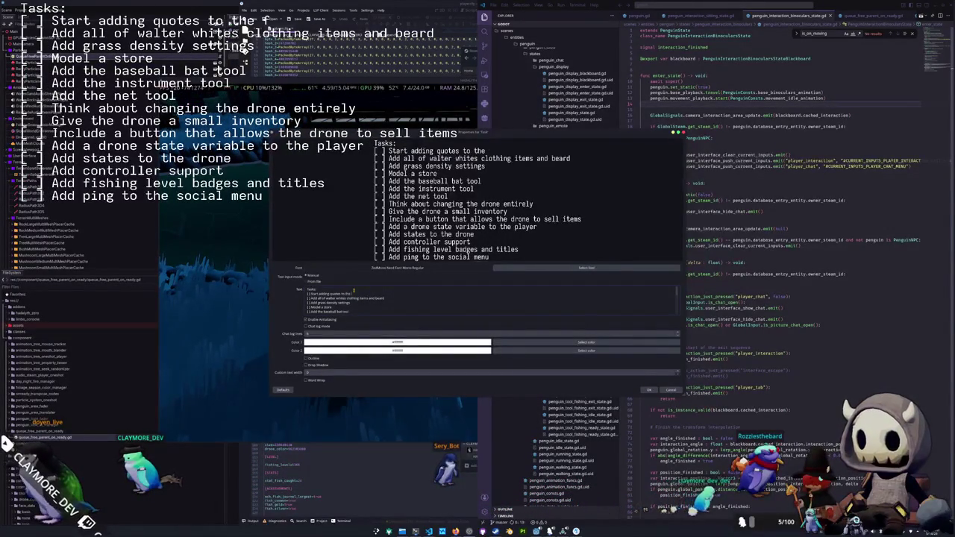
pyautogui.click(651, 391)
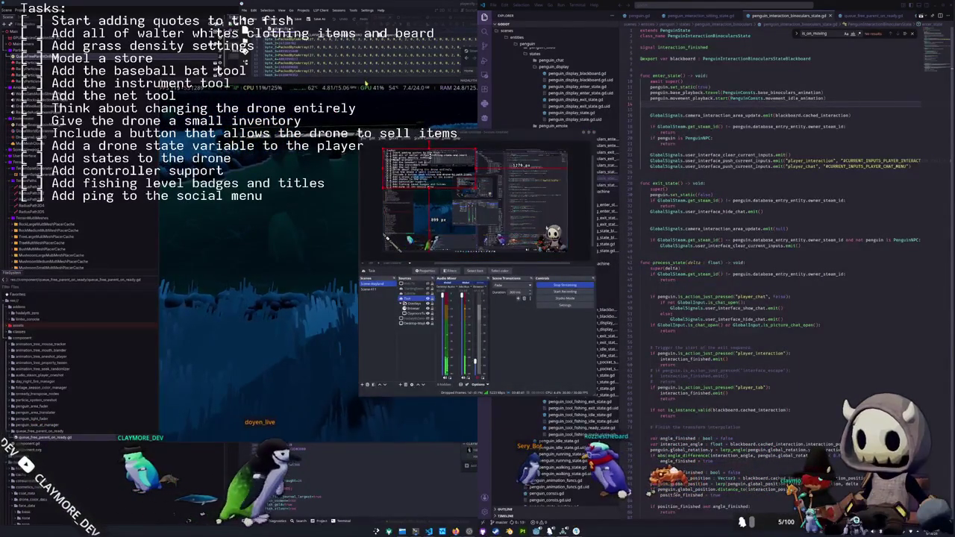
pyautogui.hotkey('alt', 'Tab')
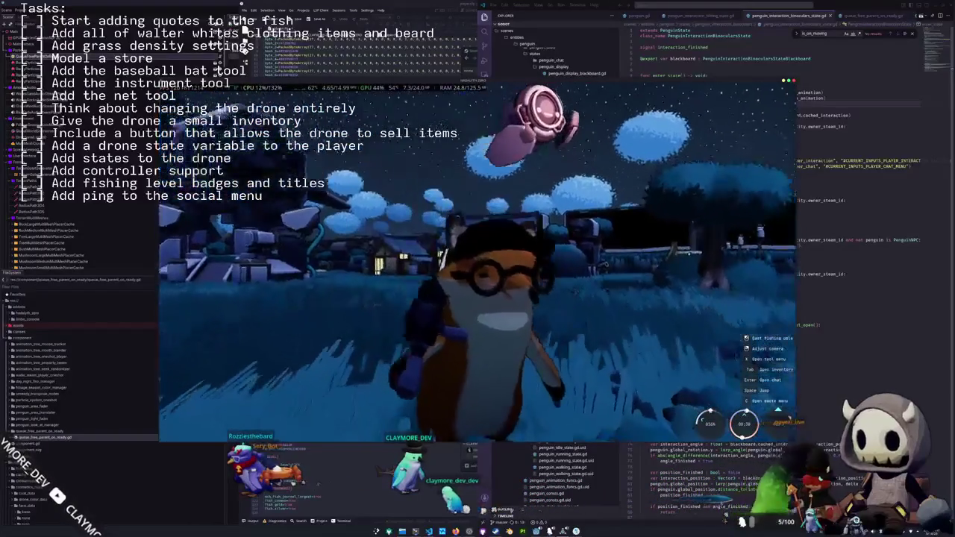
# Check the penguin outfits in the inventory, then run to the pier and reel in a fish
pyautogui.press('Tab')
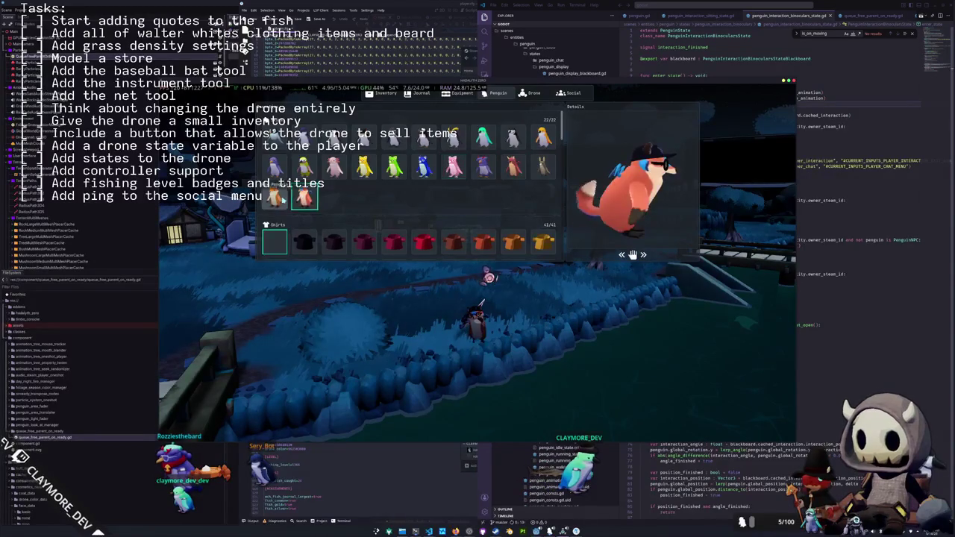
pyautogui.press('Tab')
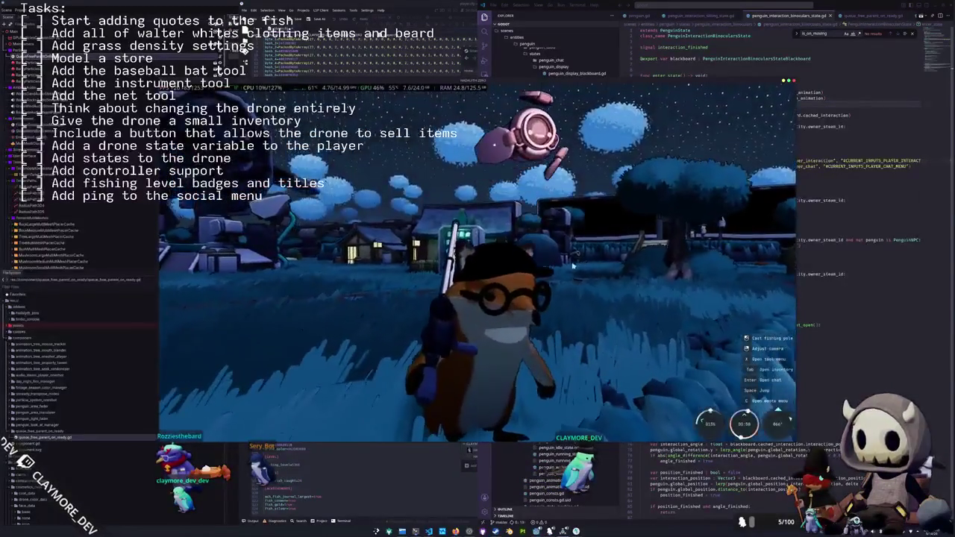
pyautogui.press('w')
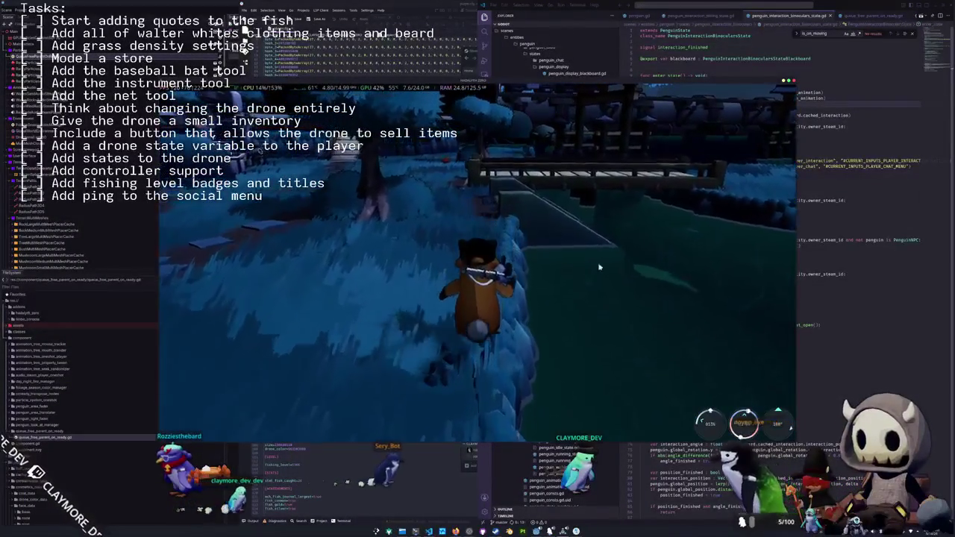
pyautogui.press('w')
pyautogui.click(629, 275)
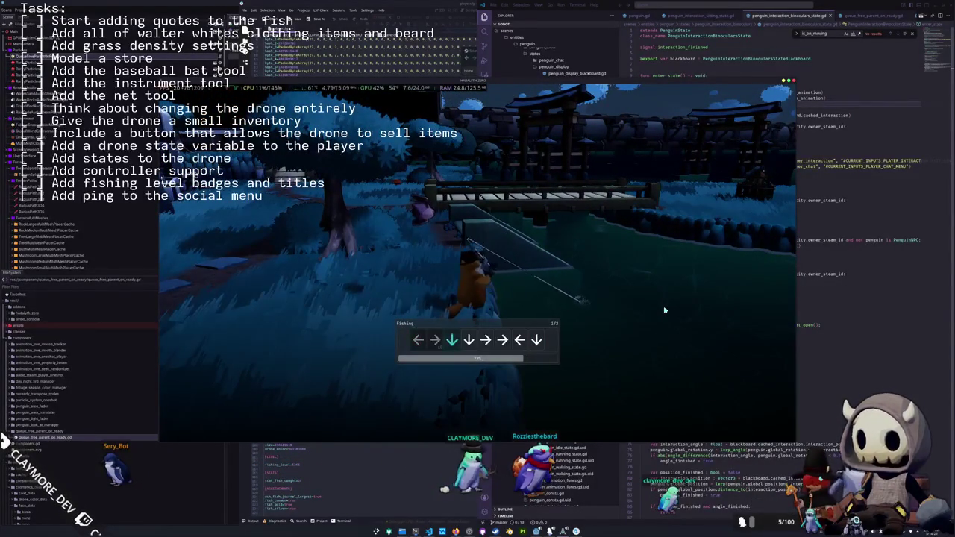
pyautogui.press('Down')
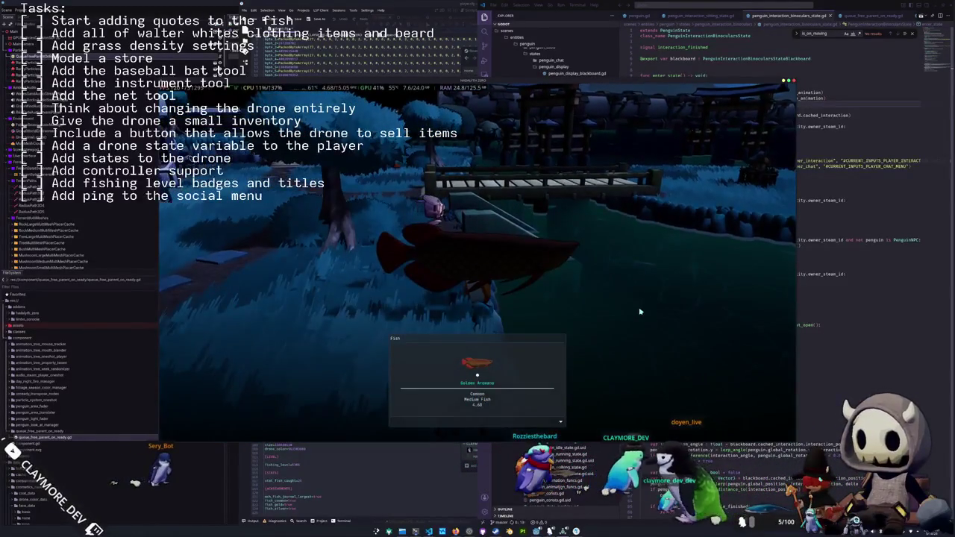
# Dismiss the Golden Arowana catch card, recast, and bring up the Steam library search
pyautogui.click(602, 312)
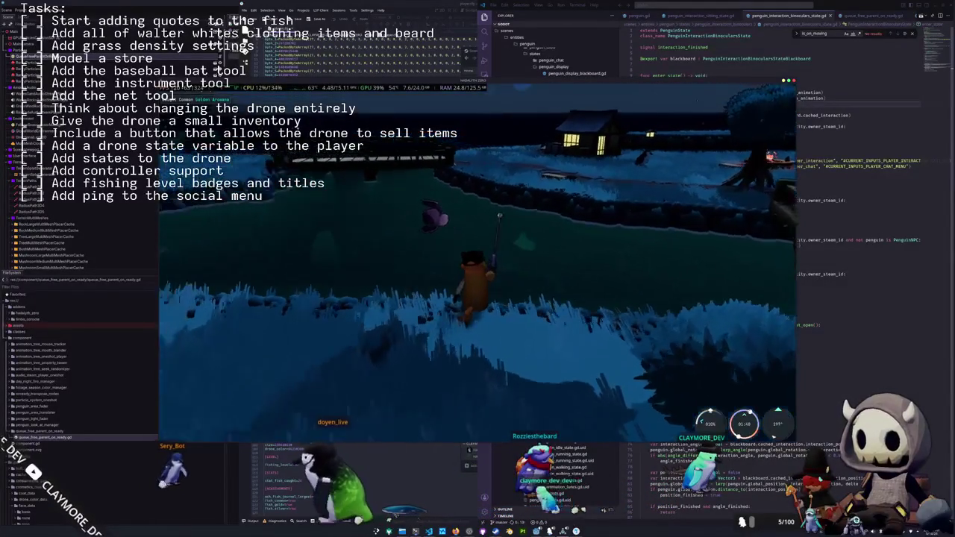
pyautogui.click(581, 248)
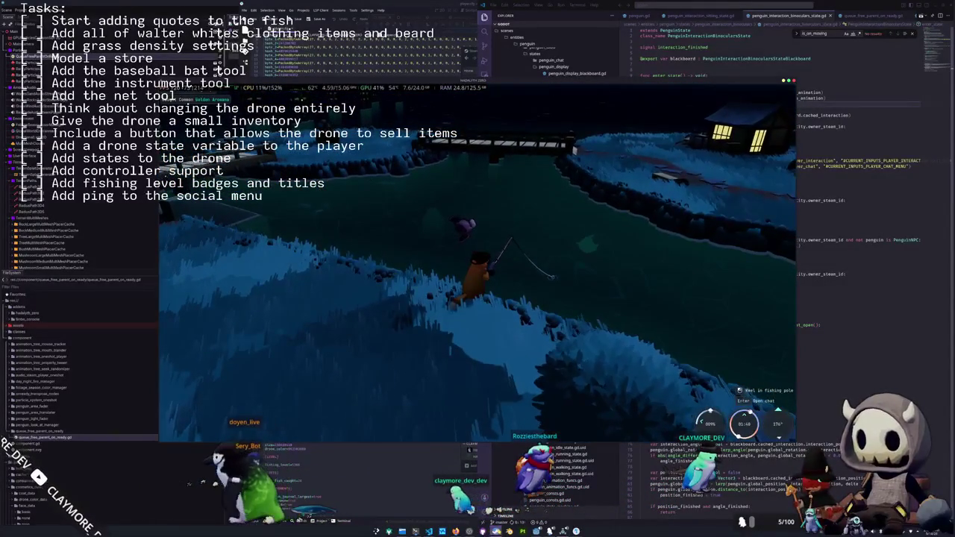
pyautogui.click(456, 532)
pyautogui.click(513, 91)
# Search the Steam library for 'web' and view Webfishing's achievement list, then switch back to the game
pyautogui.write('web')
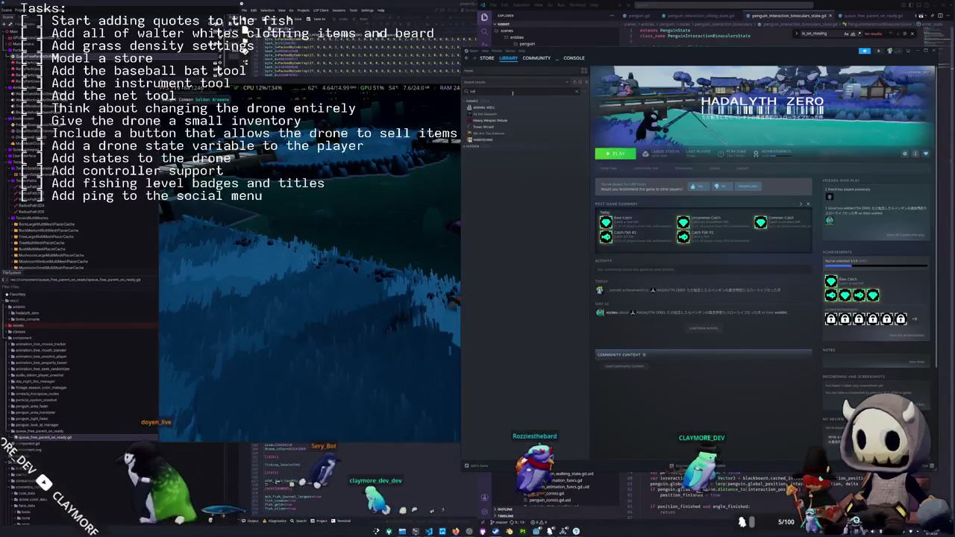
pyautogui.click(487, 108)
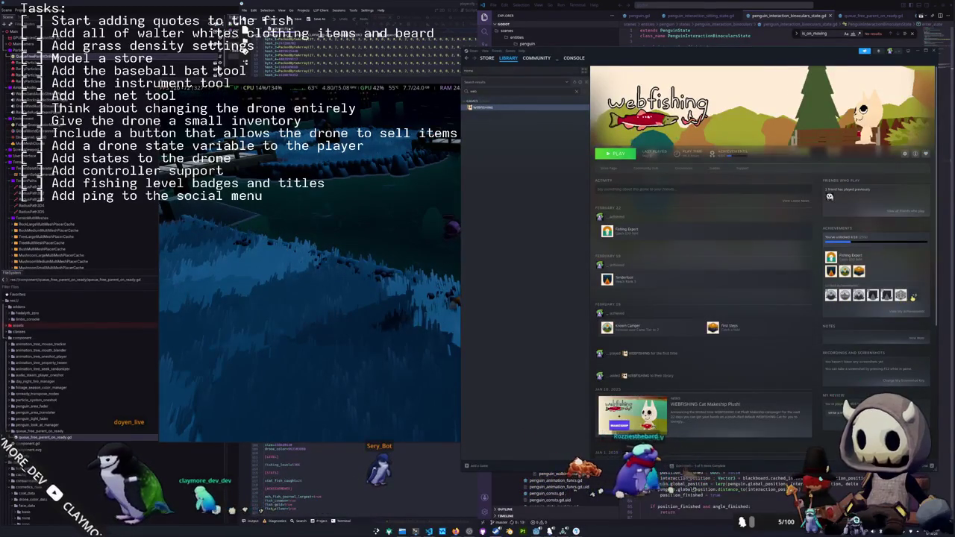
pyautogui.moveTo(859, 298)
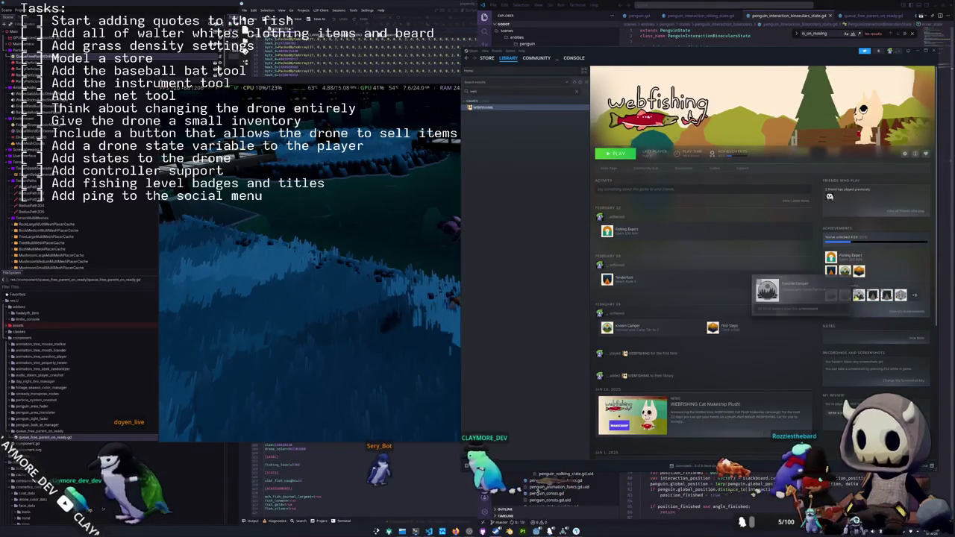
pyautogui.click(899, 313)
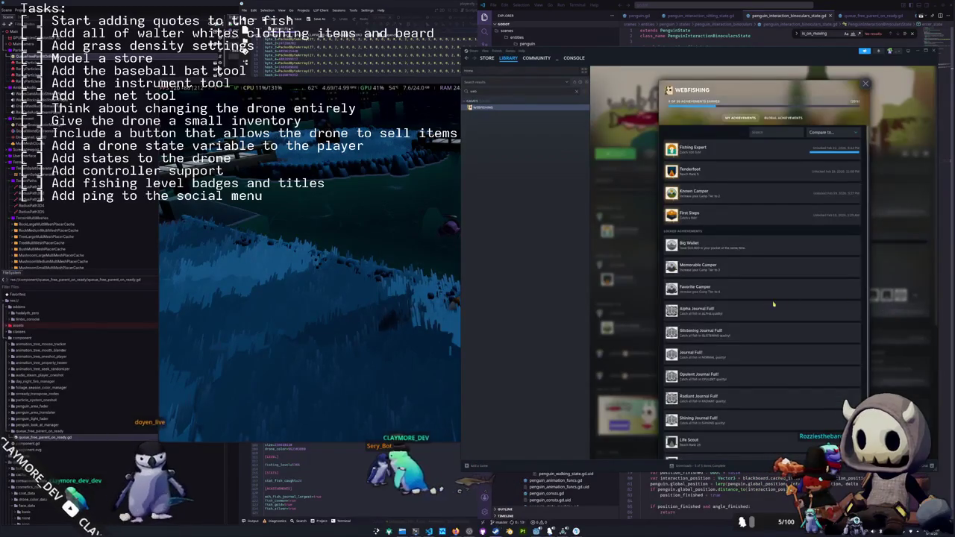
pyautogui.click(398, 273)
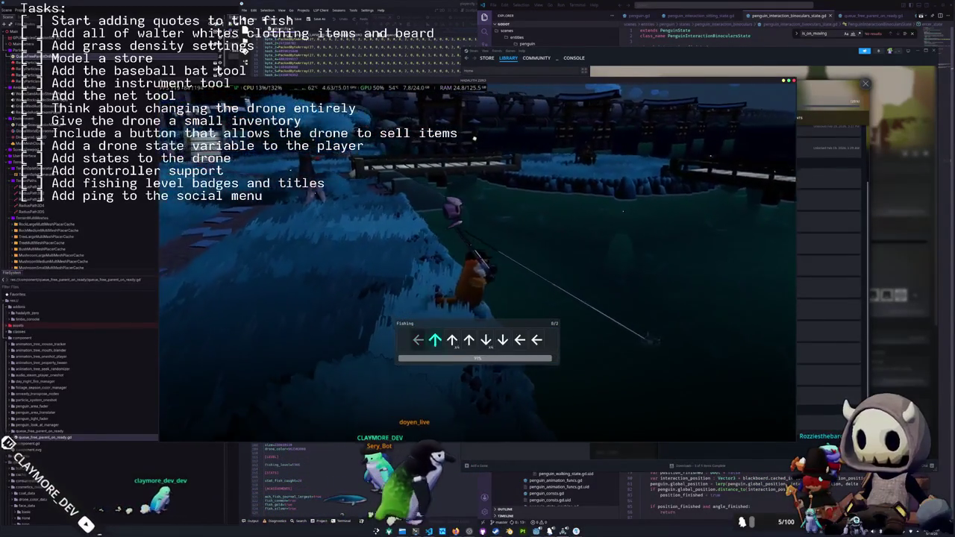
# Finish the arrow prompt to land the fish, then hold up the Atlantic Salmon from the inventory
pyautogui.press('Left')
pyautogui.press('Up')
pyautogui.press('Up')
pyautogui.press('Up')
pyautogui.press('Down')
pyautogui.press('Down')
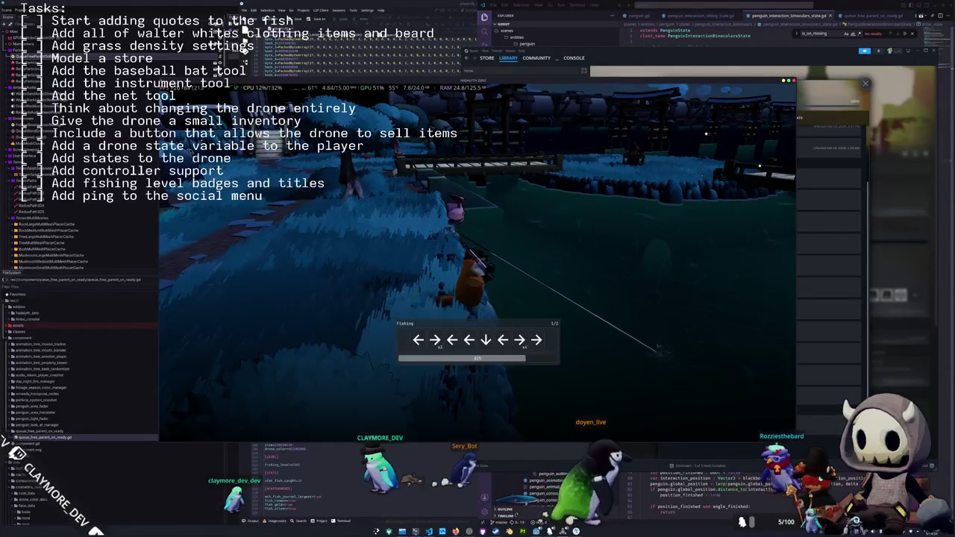
pyautogui.press('Left')
pyautogui.press('Right')
pyautogui.press('Left')
pyautogui.press('Left')
pyautogui.press('Down')
pyautogui.press('Left')
pyautogui.press('Right')
pyautogui.press('Right')
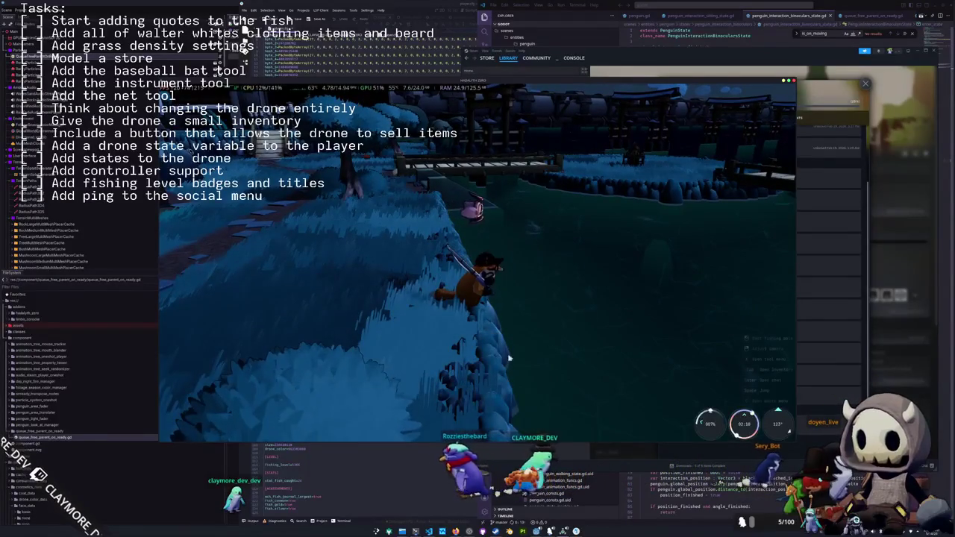
pyautogui.press('Tab')
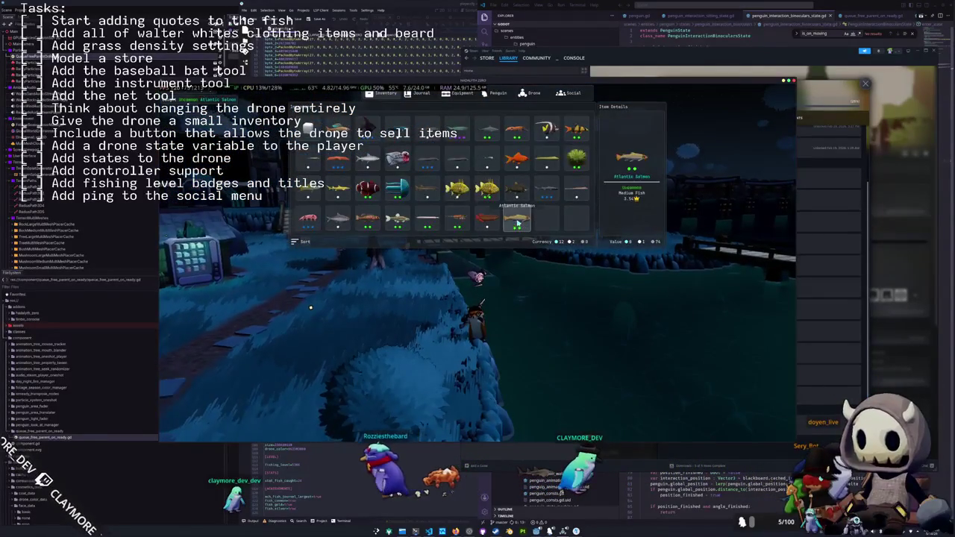
pyautogui.click(517, 223)
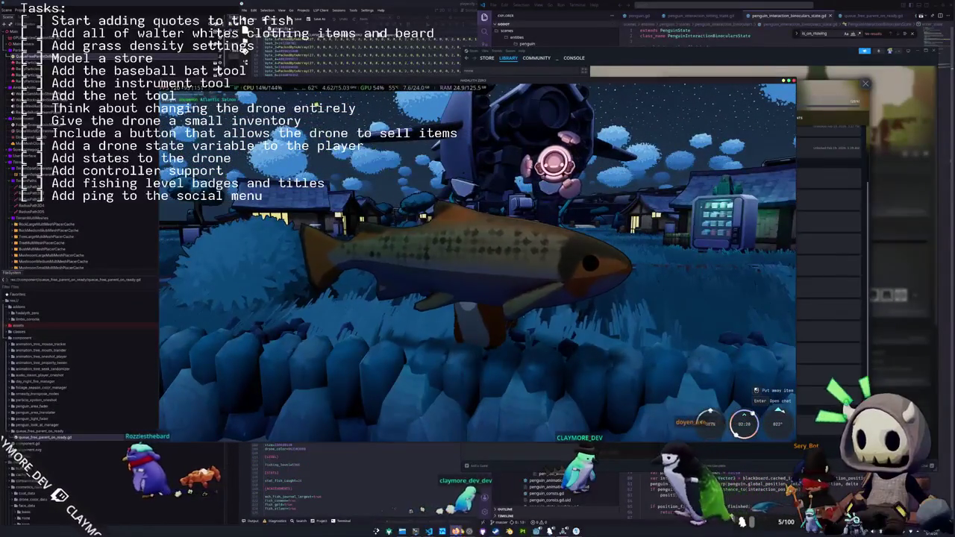
# Insert a blank line after the first task in the OBS task-list text
pyautogui.hotkey('alt', 'Tab')
pyautogui.click(426, 271)
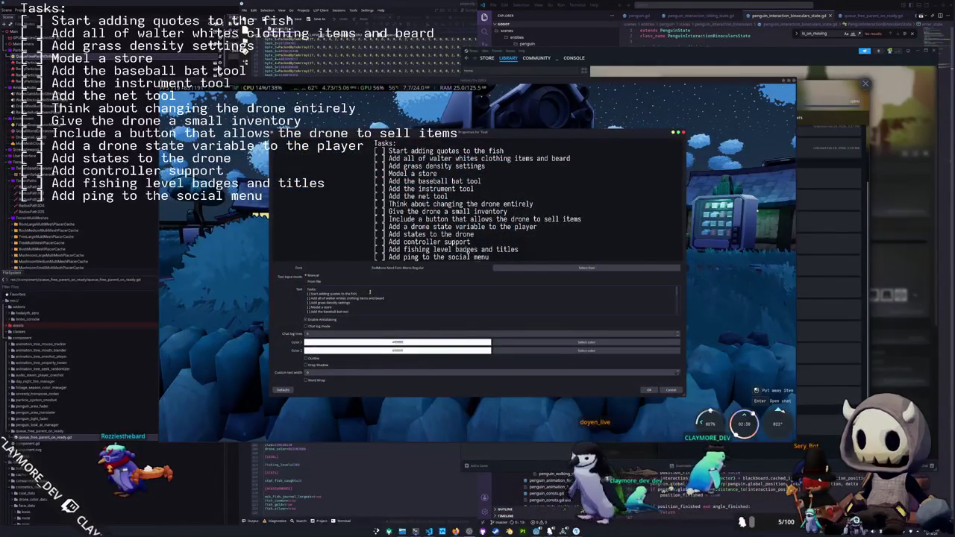
pyautogui.click(370, 293)
pyautogui.press('Return')
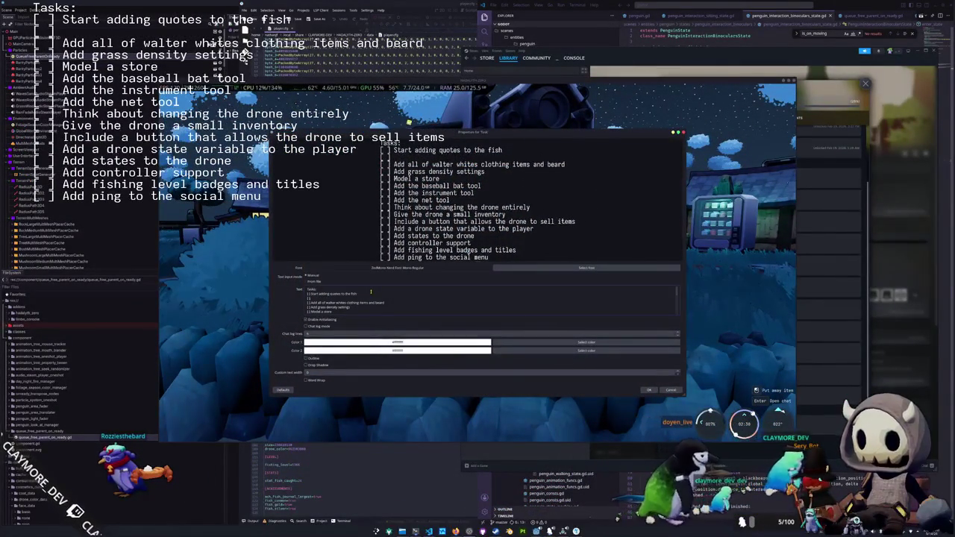
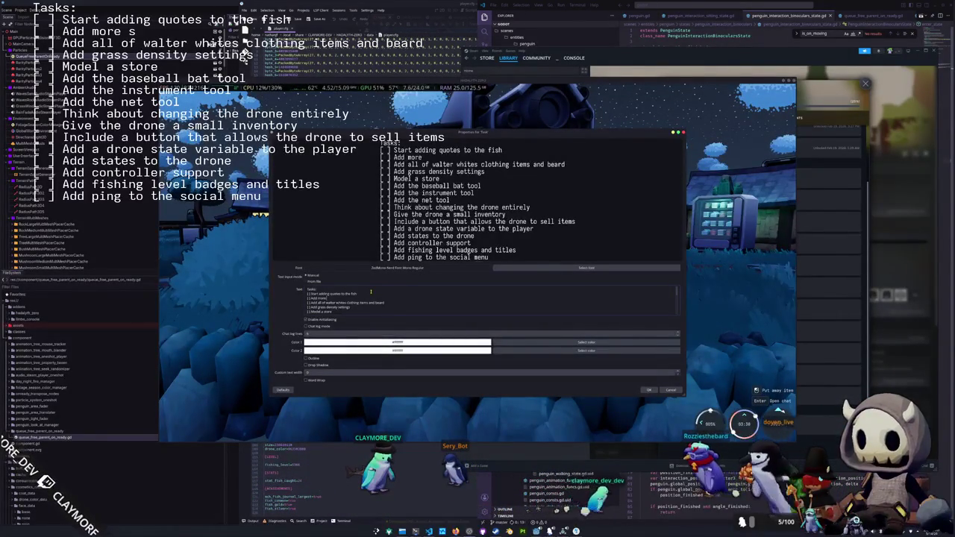
# Finish the line 'Add more simple achievements (Drink milk)' and add 'Remodel atlantic salmon' atop the Tasks list
pyautogui.write('imple achiev')
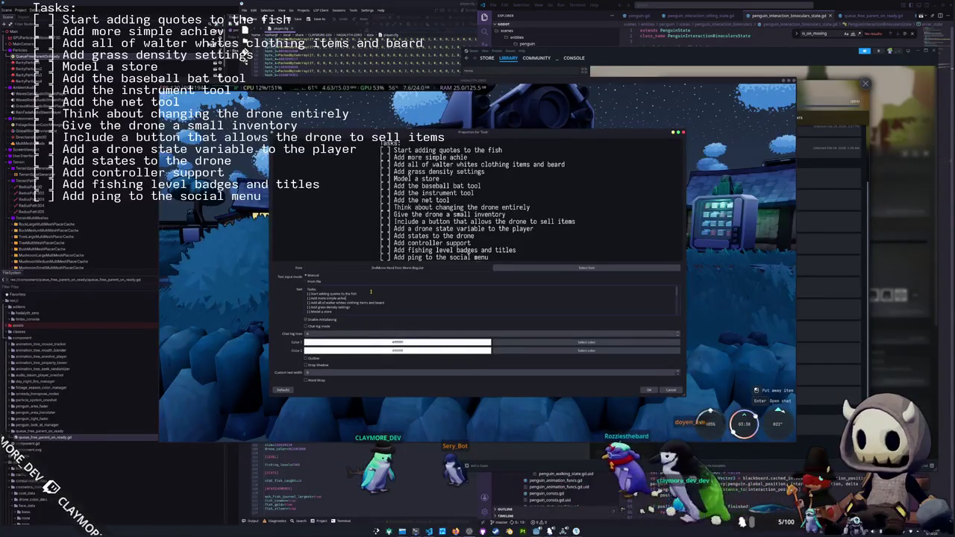
pyautogui.write('ements (')
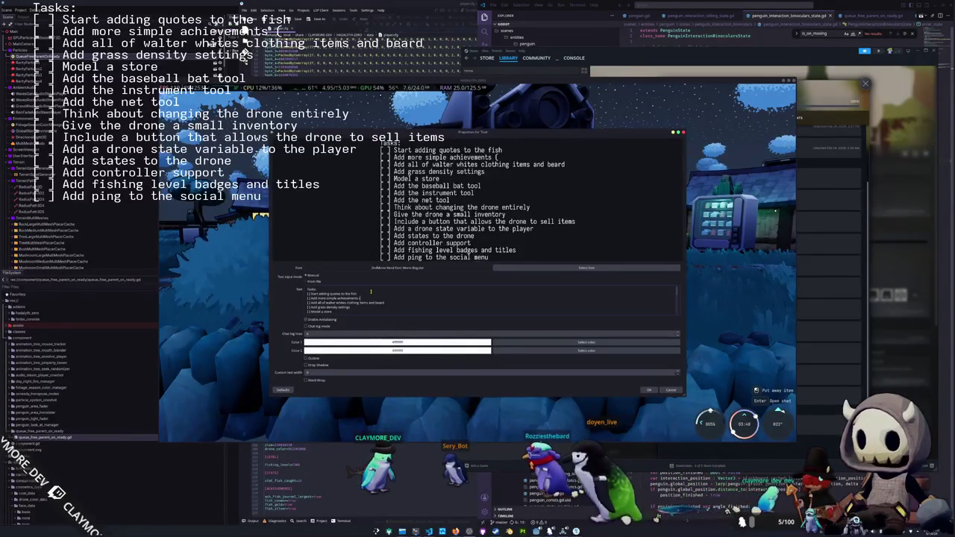
pyautogui.write('Drink milk)')
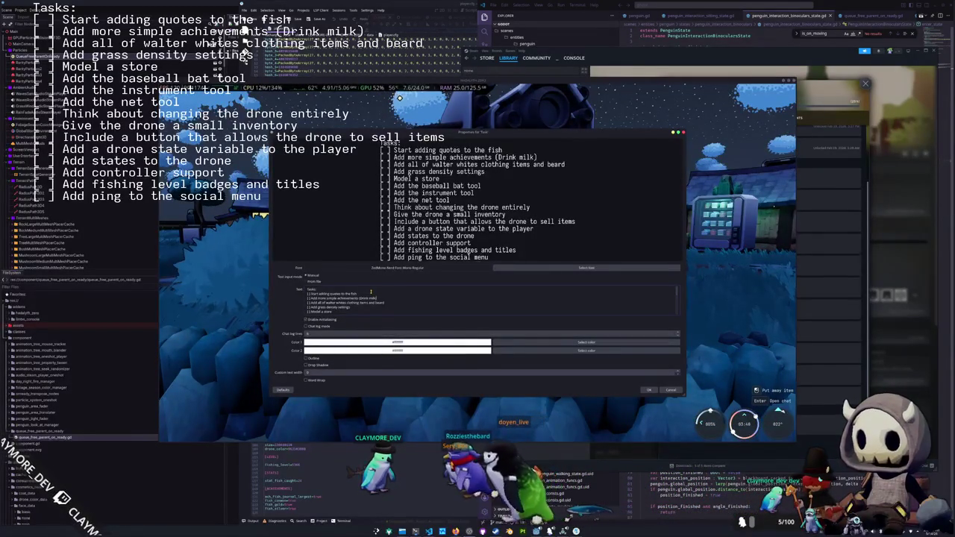
pyautogui.click(649, 390)
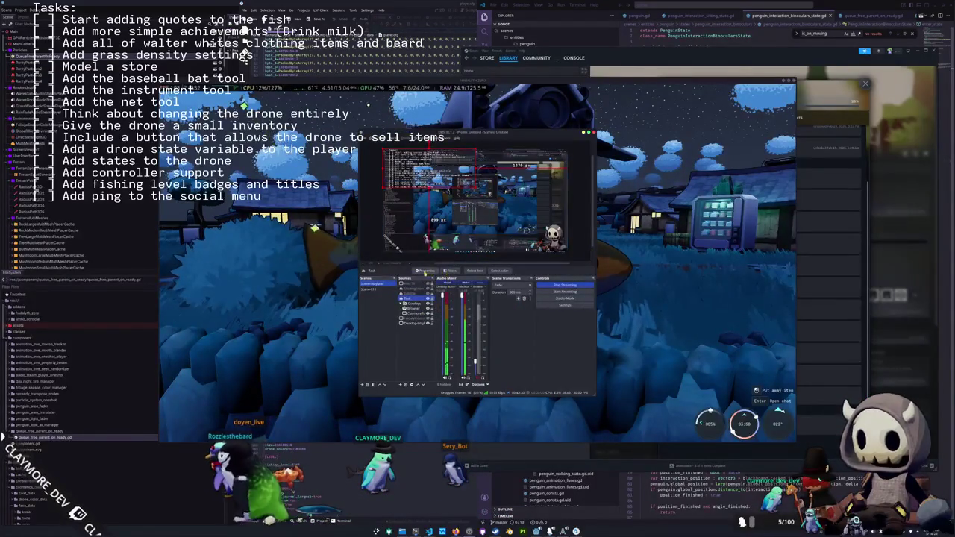
pyautogui.doubleClick(433, 242)
pyautogui.click(361, 294)
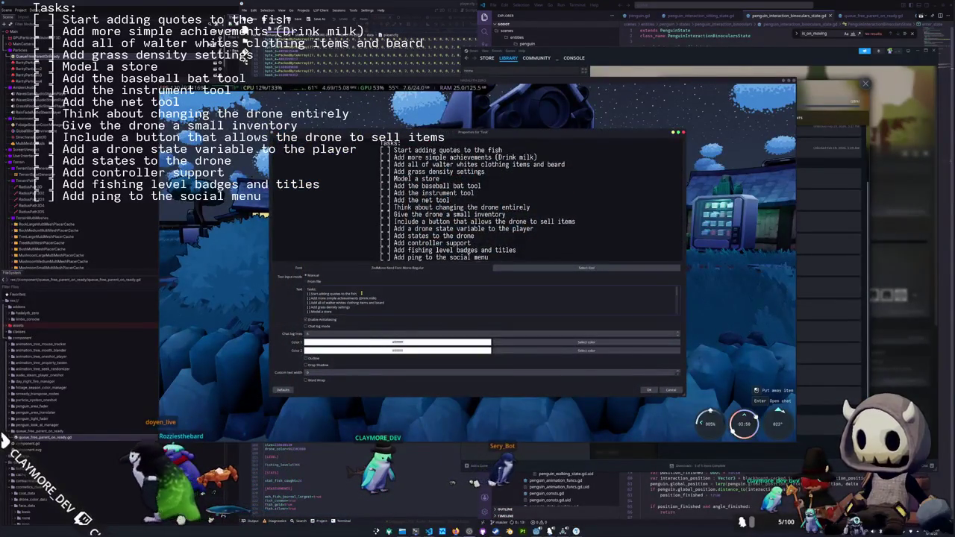
pyautogui.press('Return')
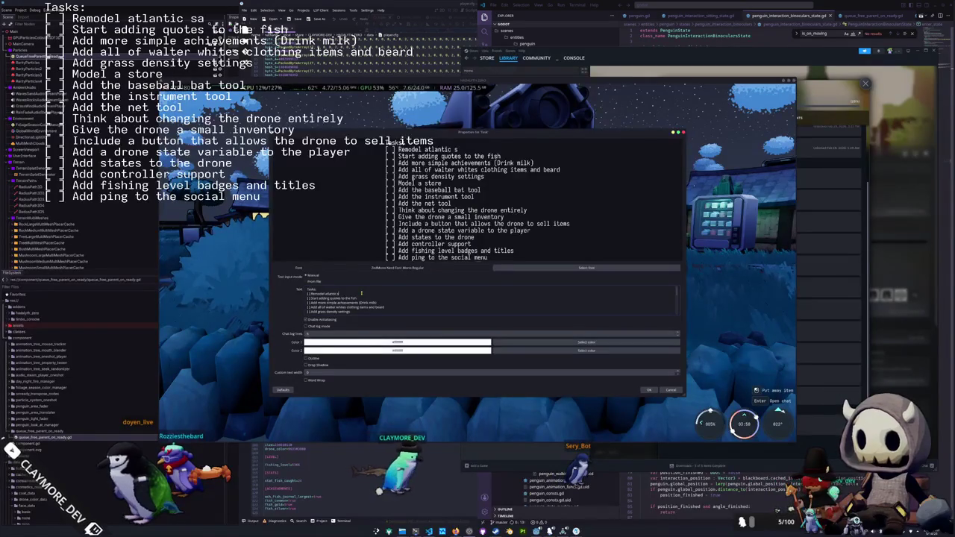
pyautogui.click(650, 390)
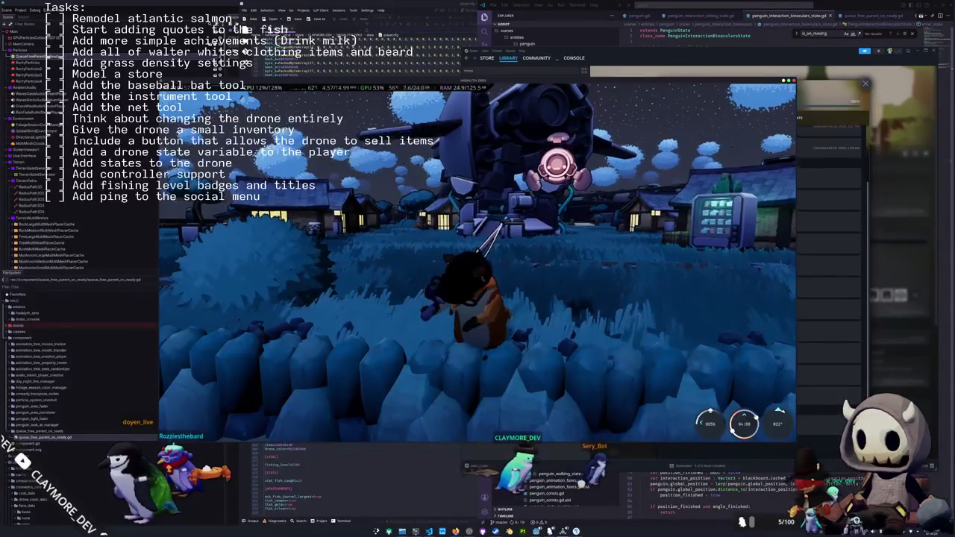
# Run the penguin along the shore past the bridge to the water's edge and toggle the fishing rod
pyautogui.press('w')
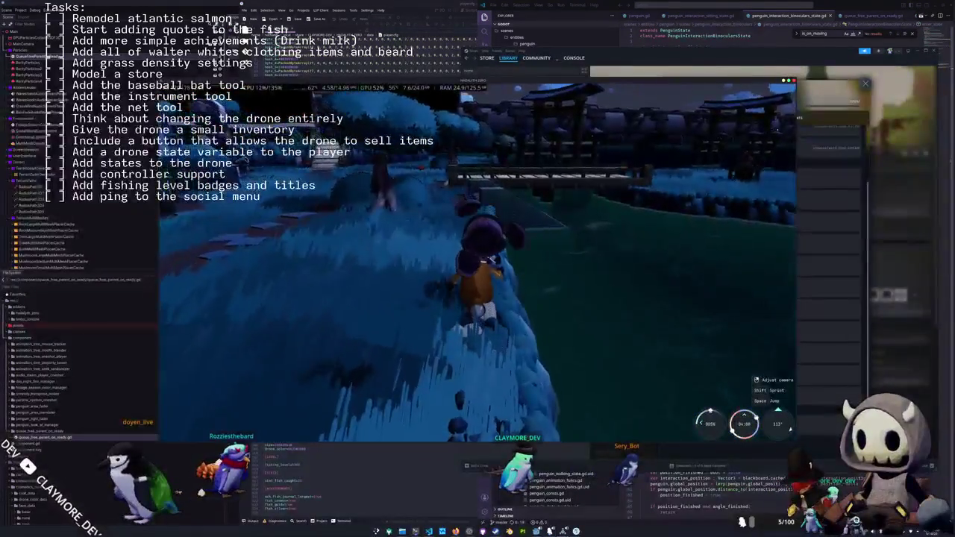
pyautogui.press('w')
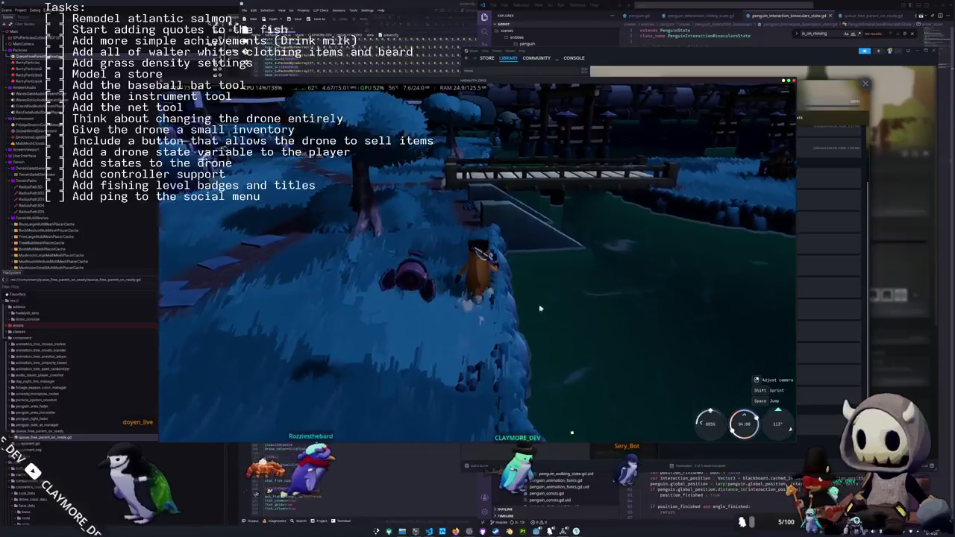
pyautogui.press('w')
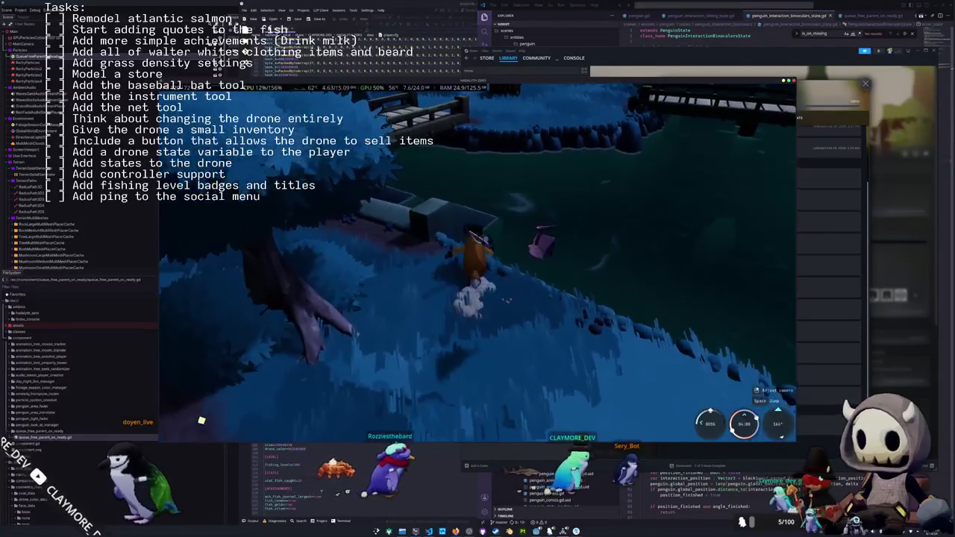
pyautogui.press('w')
pyautogui.press('w')
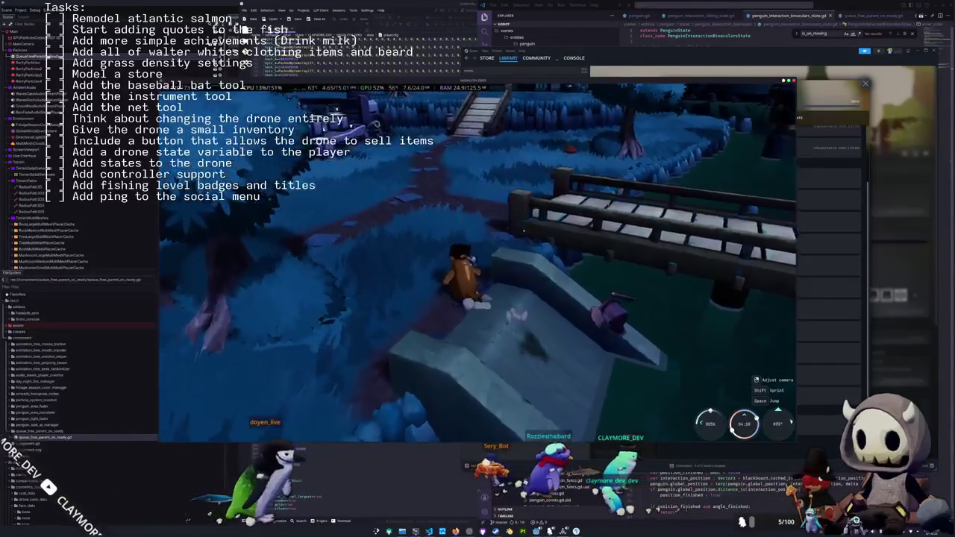
pyautogui.press('w')
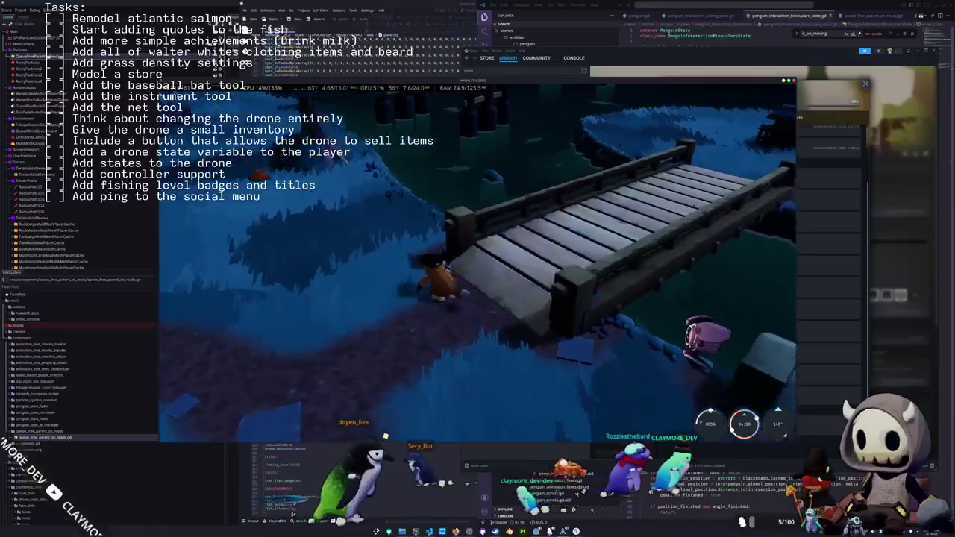
pyautogui.press('w')
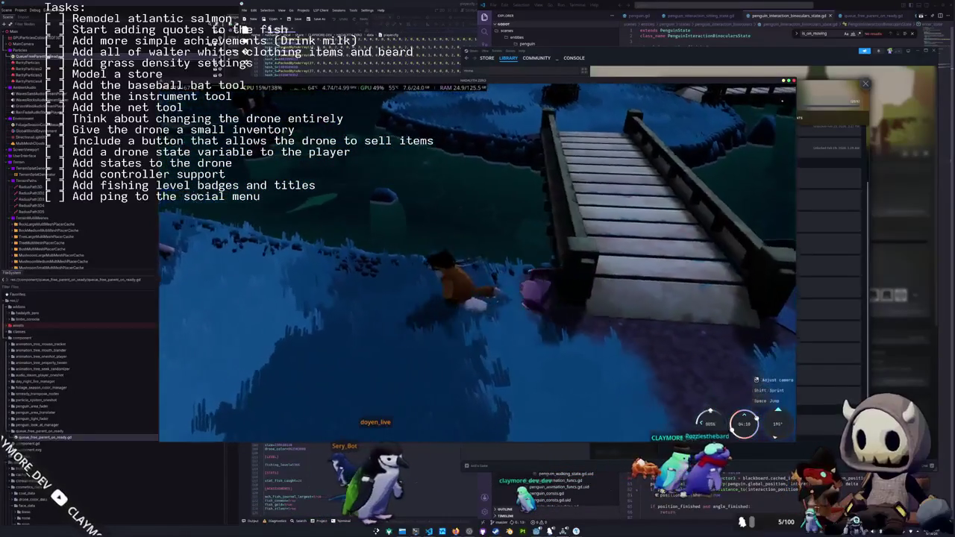
pyautogui.press('w')
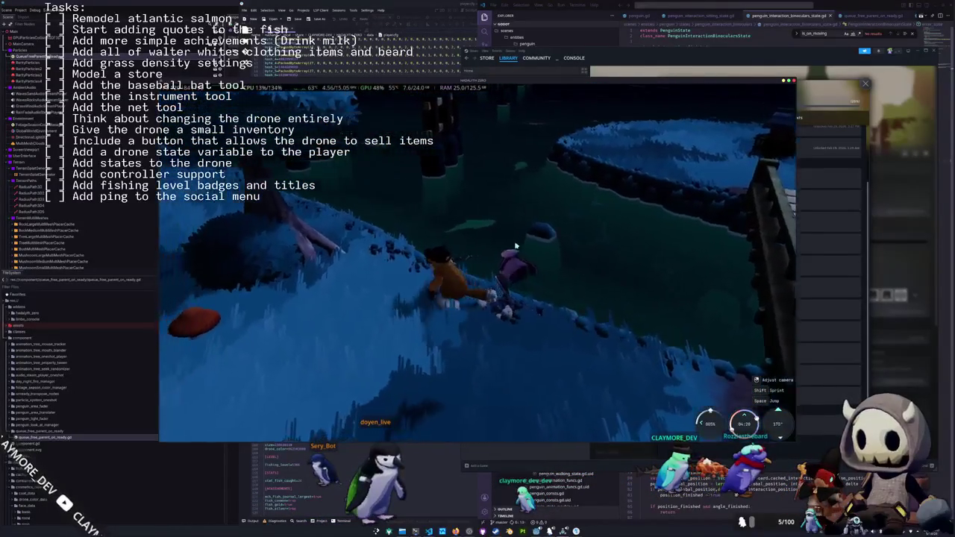
pyautogui.press('w')
pyautogui.press('e')
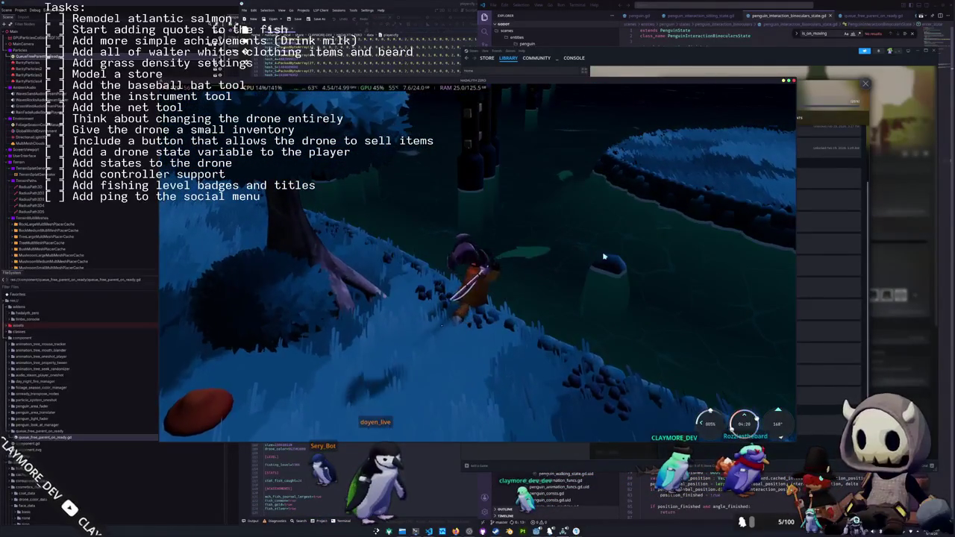
pyautogui.press('e')
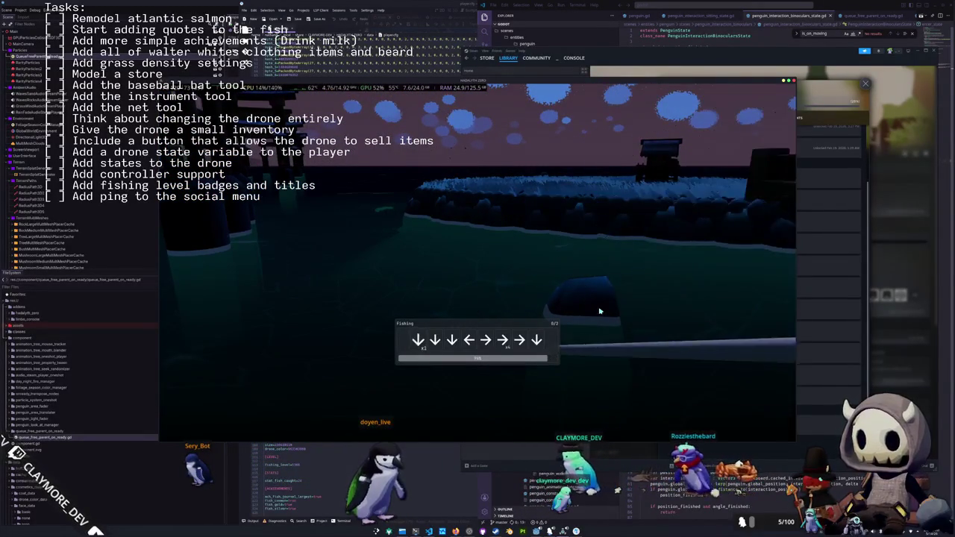
# Match the arrows Down, Left, Right, Down, Right, Left, Up and dismiss the Albacore Tuna catch
pyautogui.press('Down')
pyautogui.press('Down')
pyautogui.press('Left')
pyautogui.press('Right')
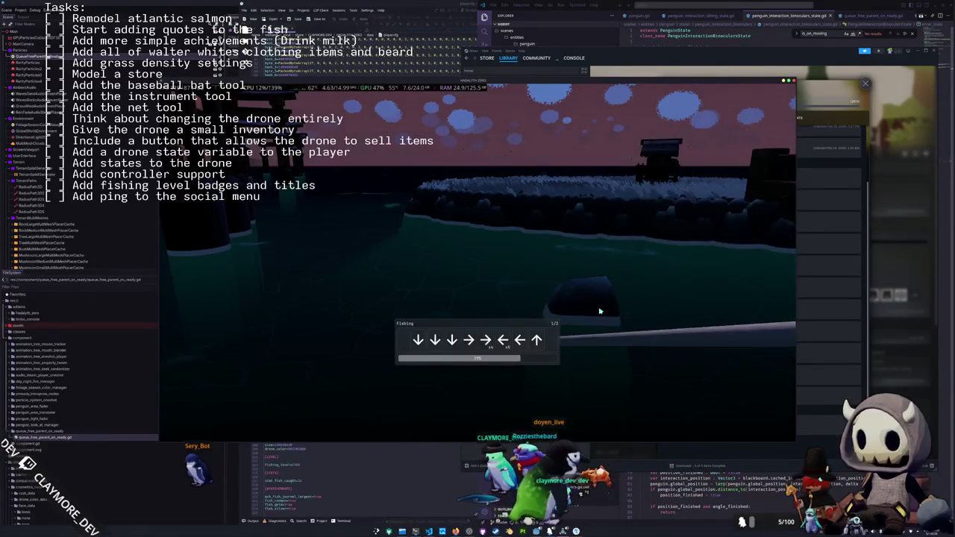
pyautogui.press('Down')
pyautogui.press('Right')
pyautogui.press('Right')
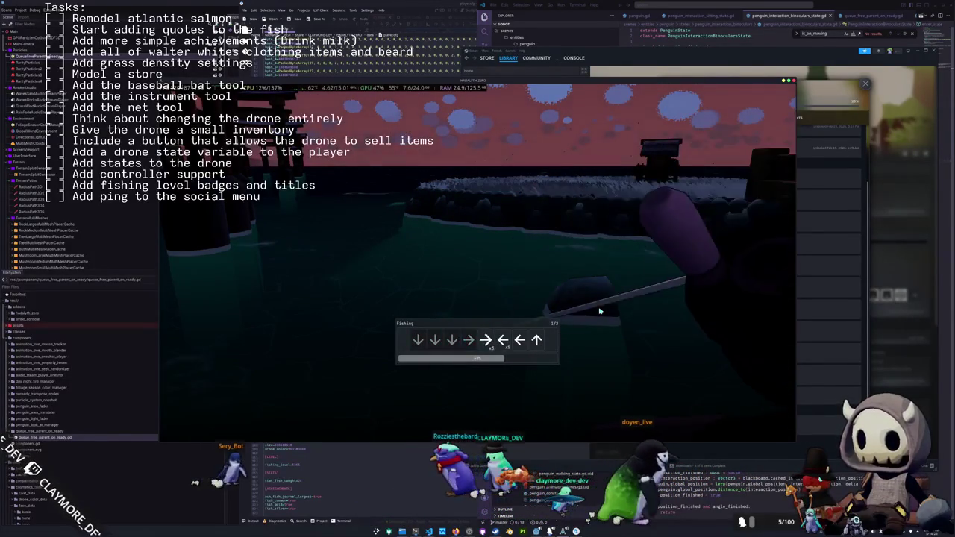
pyautogui.press('Left')
pyautogui.press('Left')
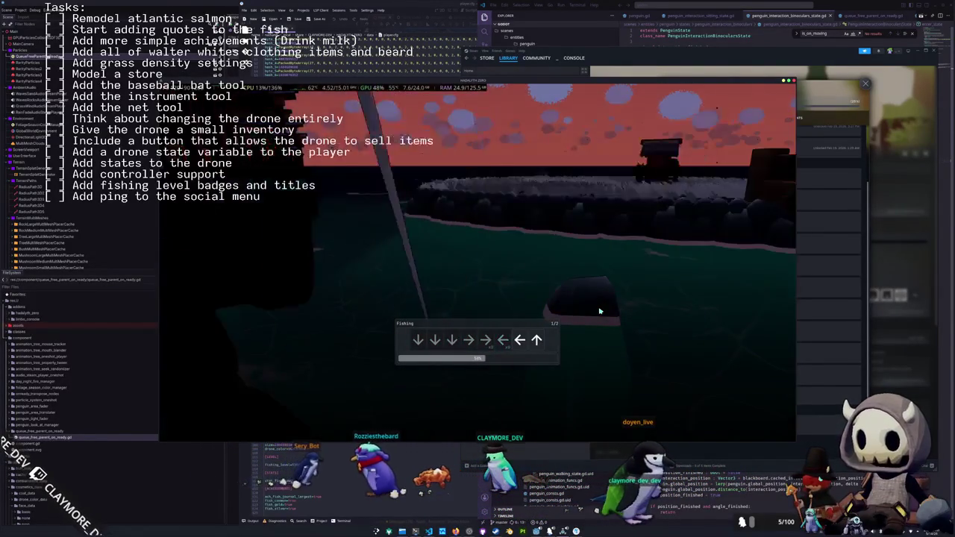
pyautogui.press('Up')
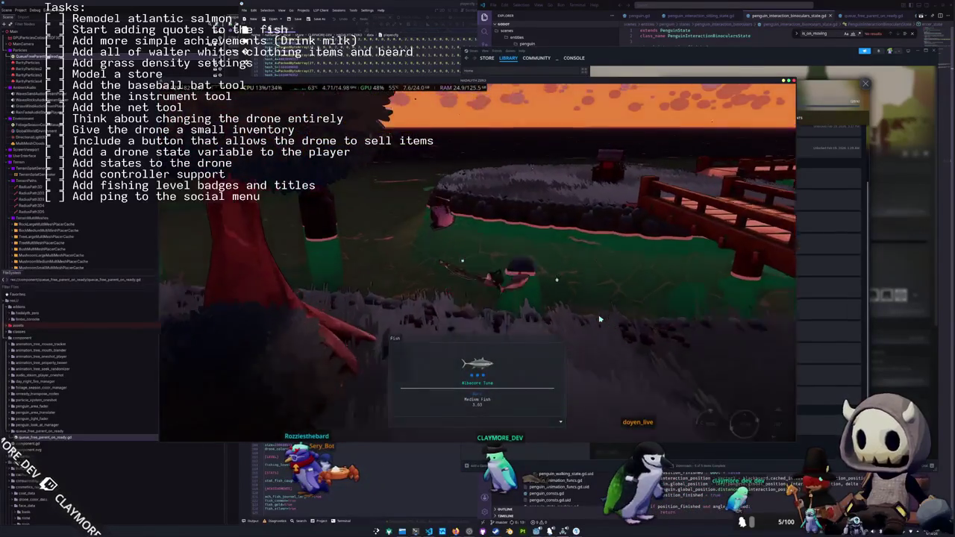
pyautogui.click(603, 321)
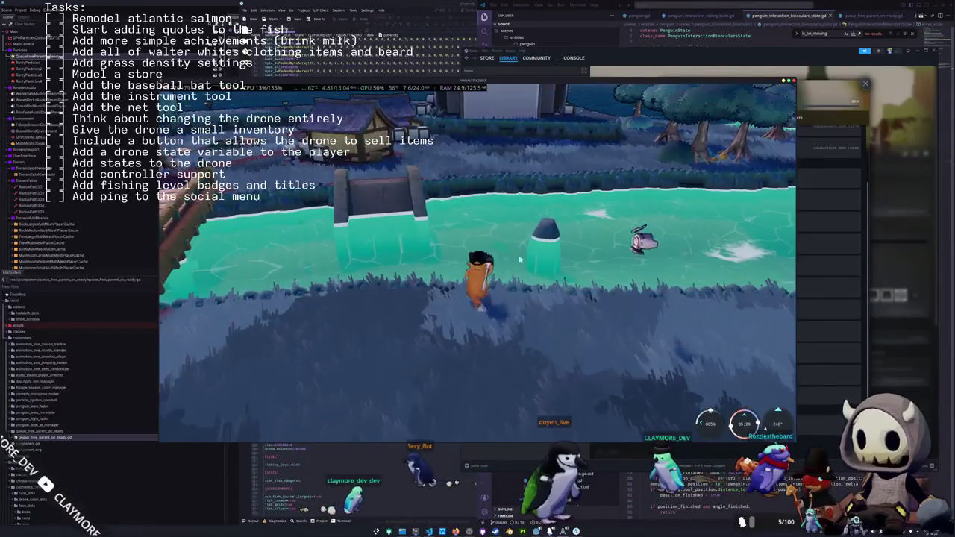
# Cast into the water and match the arrows Down, Right, Down, Left to land a small fish (1.72)
pyautogui.click(623, 319)
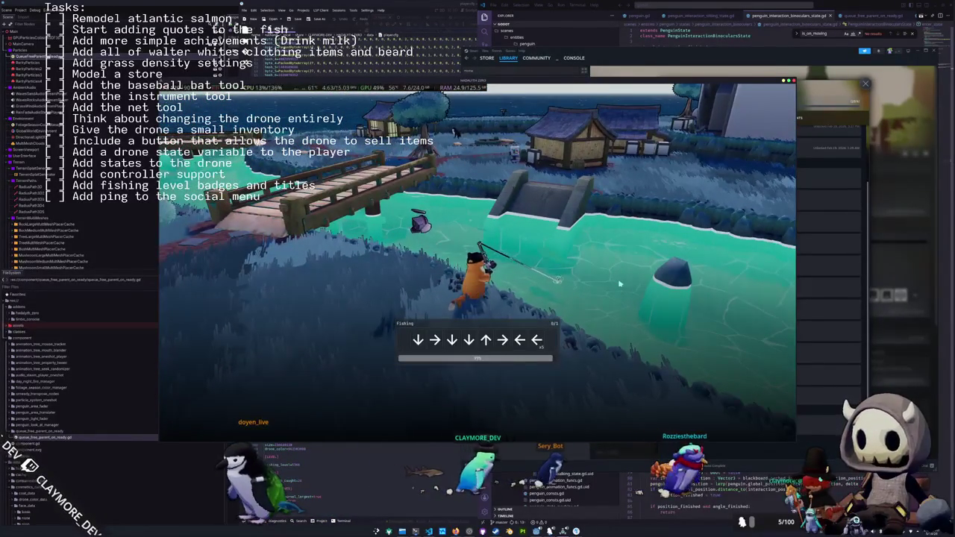
pyautogui.press('Down')
pyautogui.press('Right')
pyautogui.press('Down')
pyautogui.press('Down')
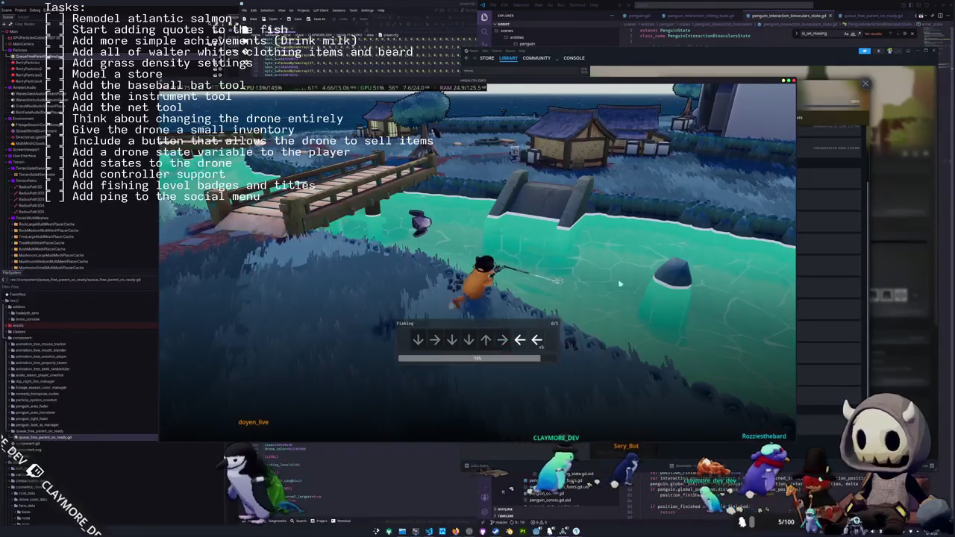
pyautogui.press('Left')
pyautogui.press('Left')
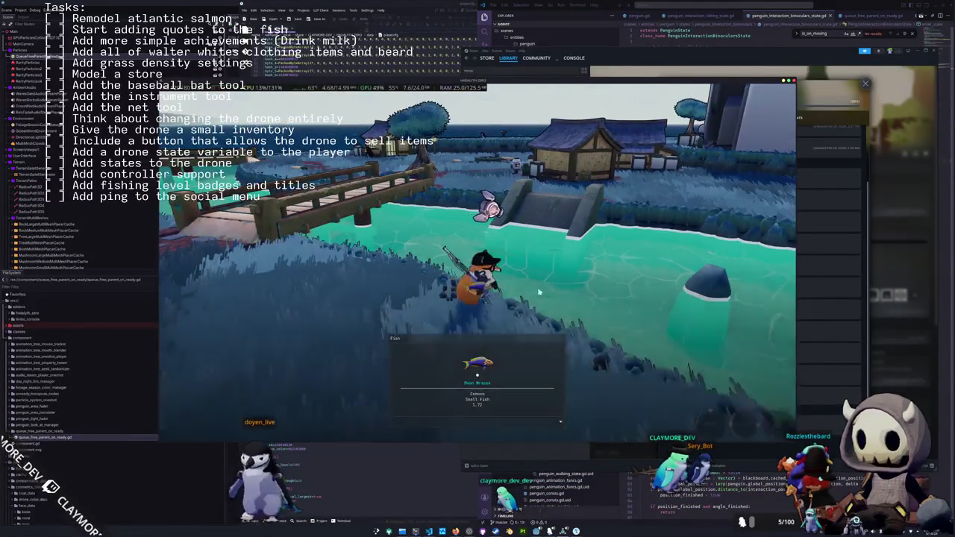
# Walk the penguin along the shore, cast again, and bring up Steam's Webfishing library page
pyautogui.press('w')
pyautogui.press('d')
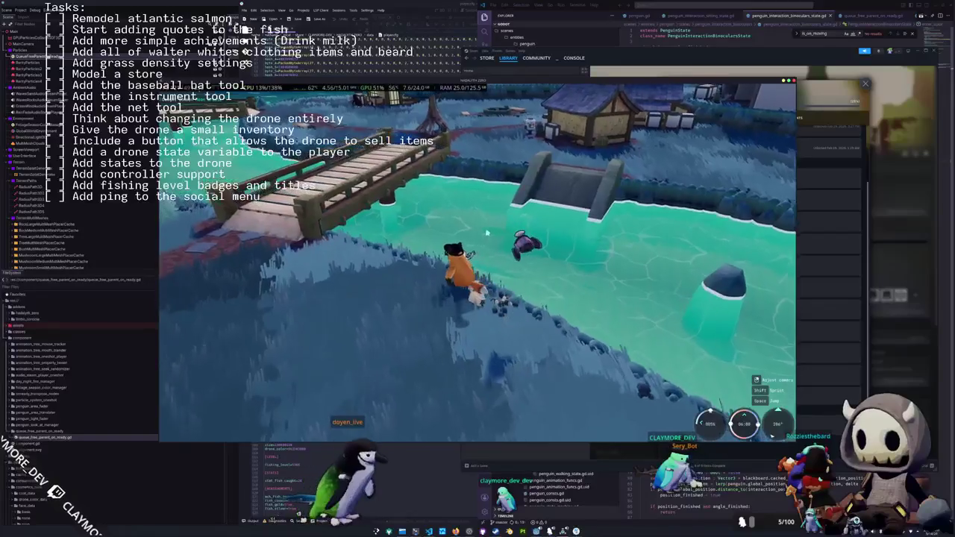
pyautogui.click(598, 282)
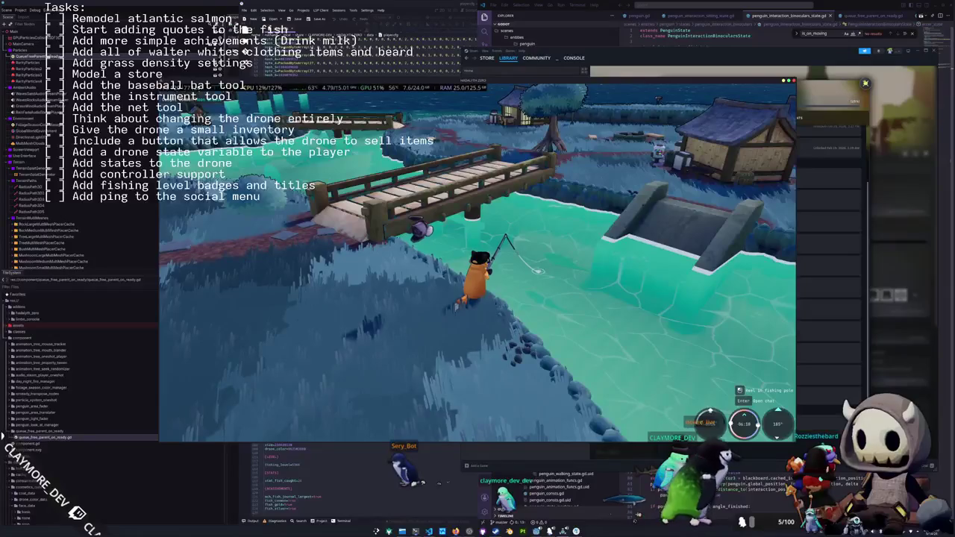
pyautogui.click(865, 84)
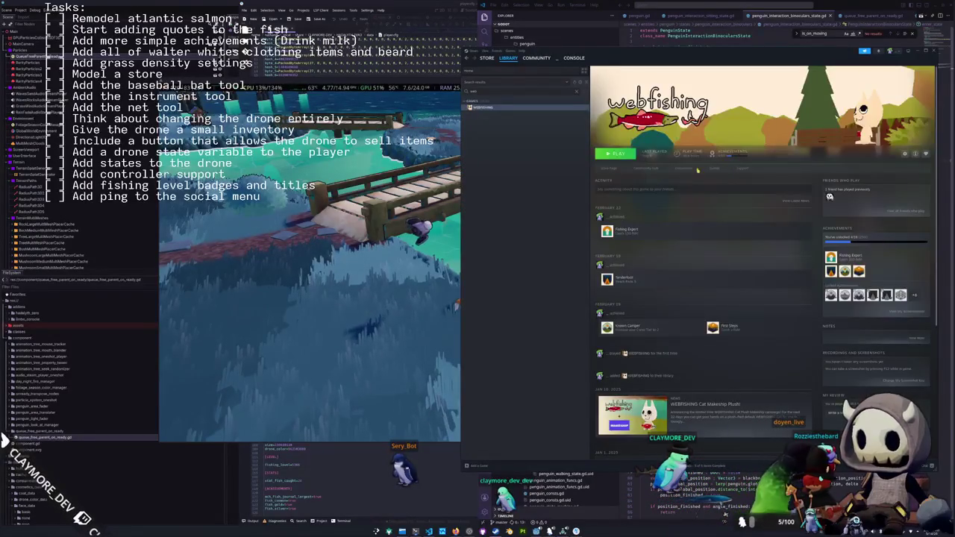
# Switch back to the game window beside the Steam library page
pyautogui.hotkey('alt', 'Tab')
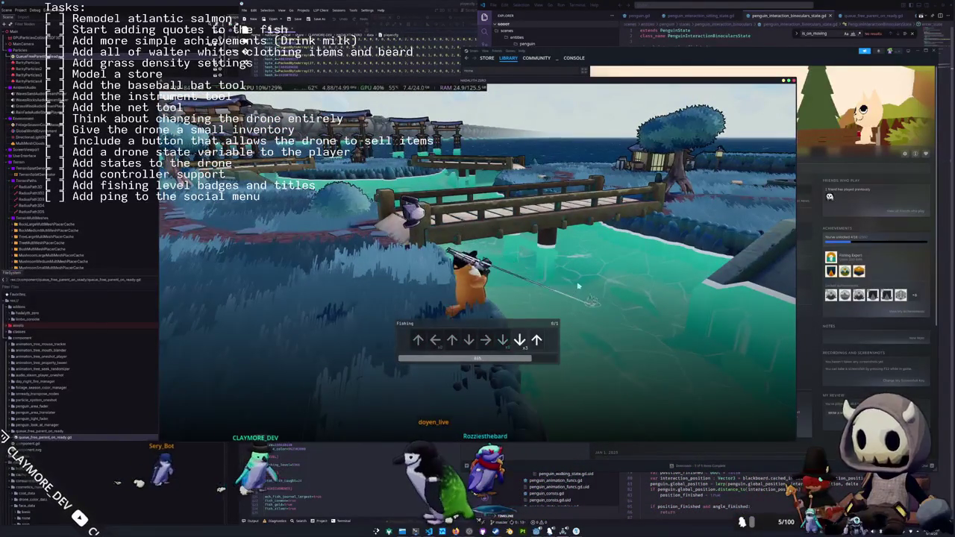
# Land the Giant Triton Sea Snail, walk the penguin to the village vending machine, and browse it
pyautogui.press('Up')
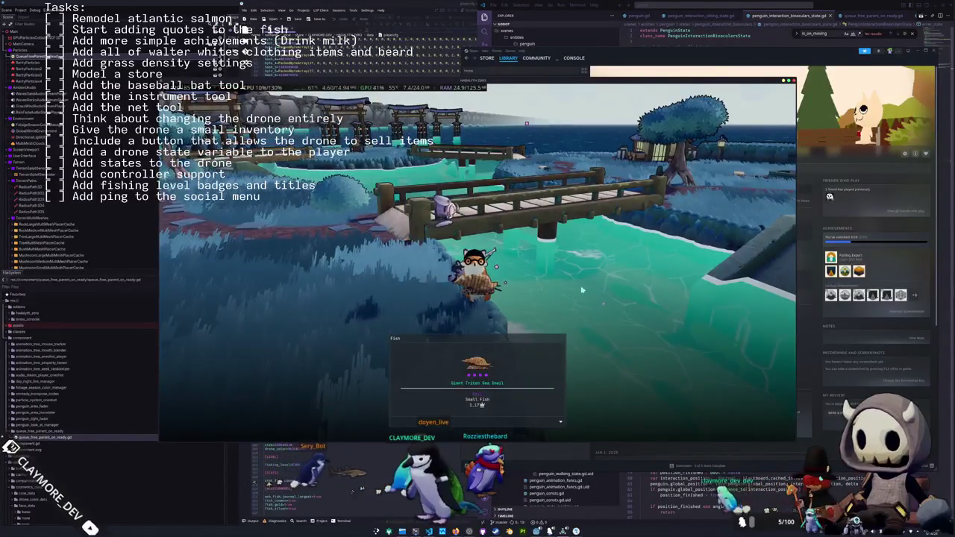
pyautogui.click(582, 289)
pyautogui.press('w')
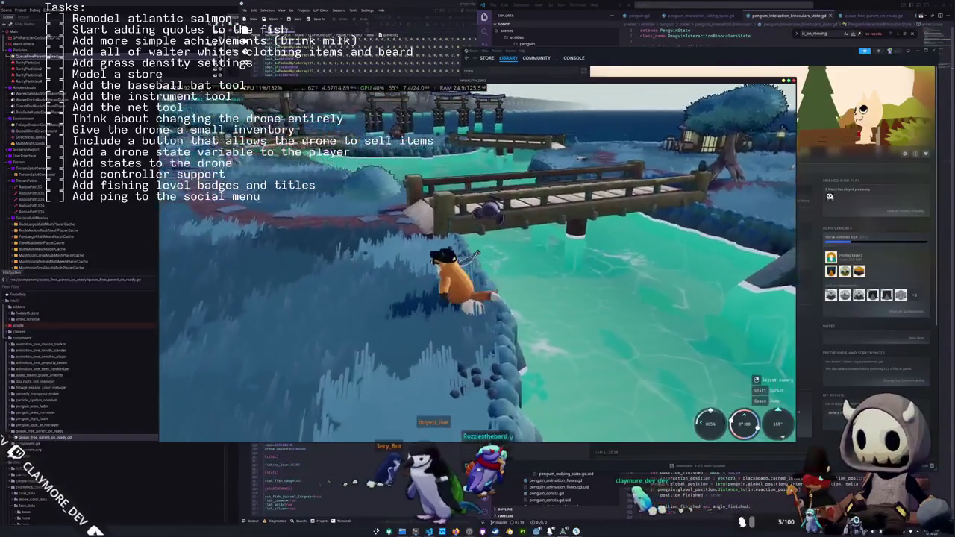
pyautogui.press('w')
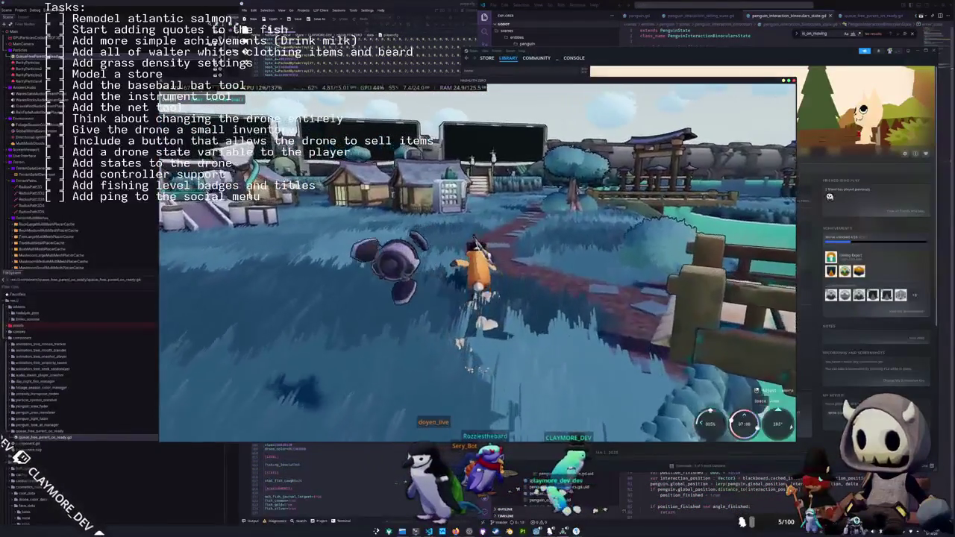
pyautogui.press('w')
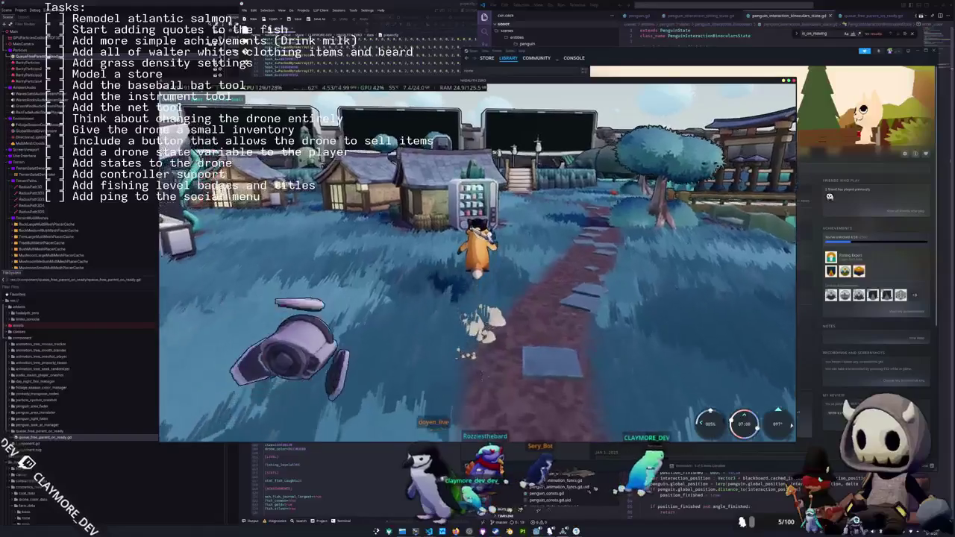
pyautogui.press('w')
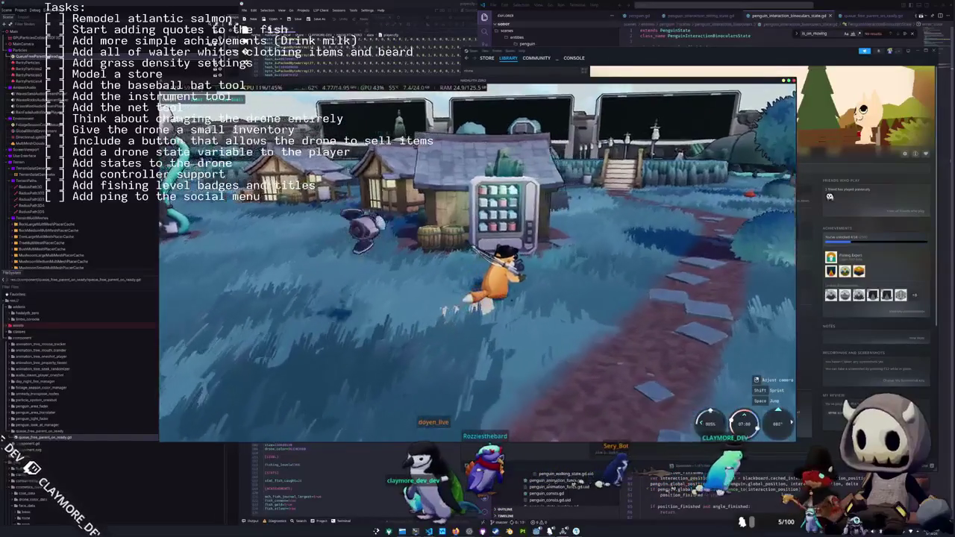
pyautogui.press('w')
pyautogui.press('e')
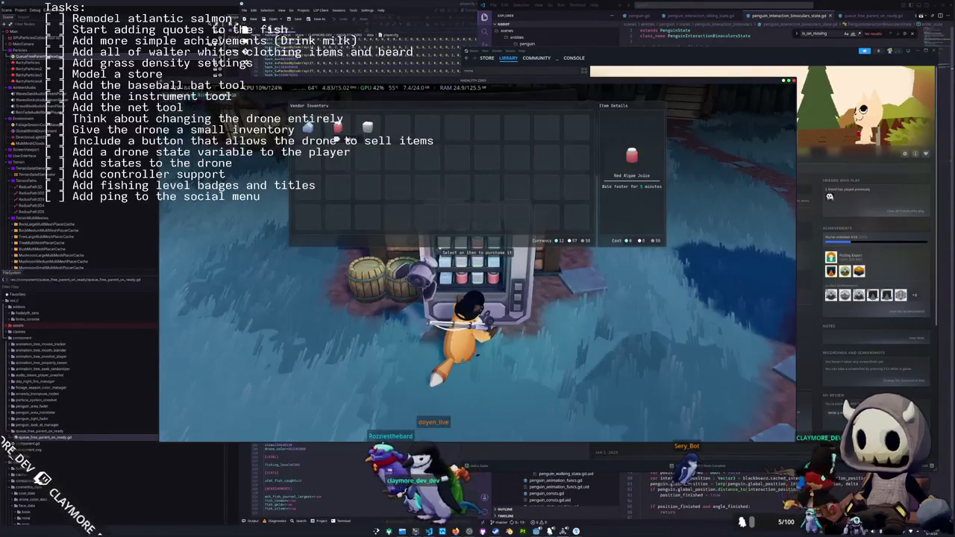
# Close the vendor panels, frame the penguin and vending machine, and capture a region screenshot
pyautogui.press('Escape')
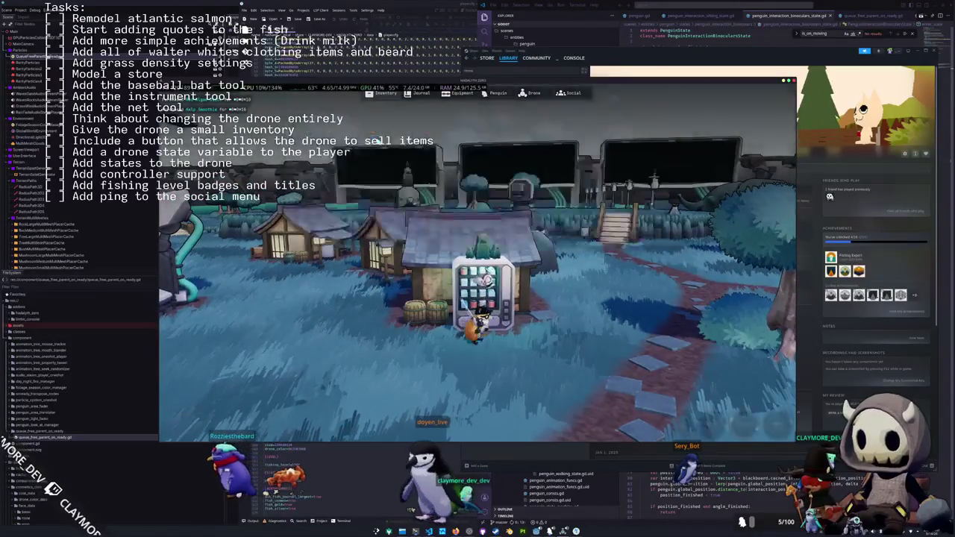
pyautogui.press('a')
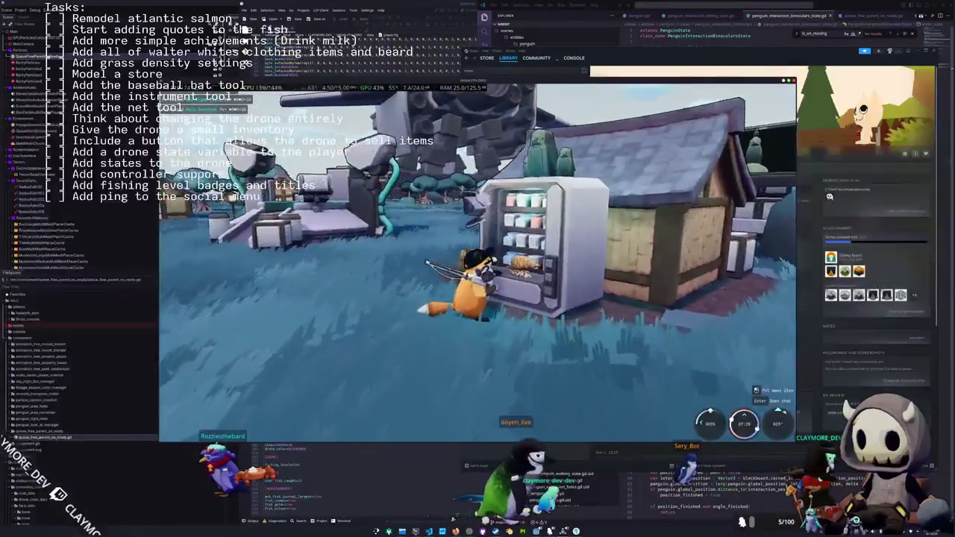
pyautogui.scroll(2, 478, 261)
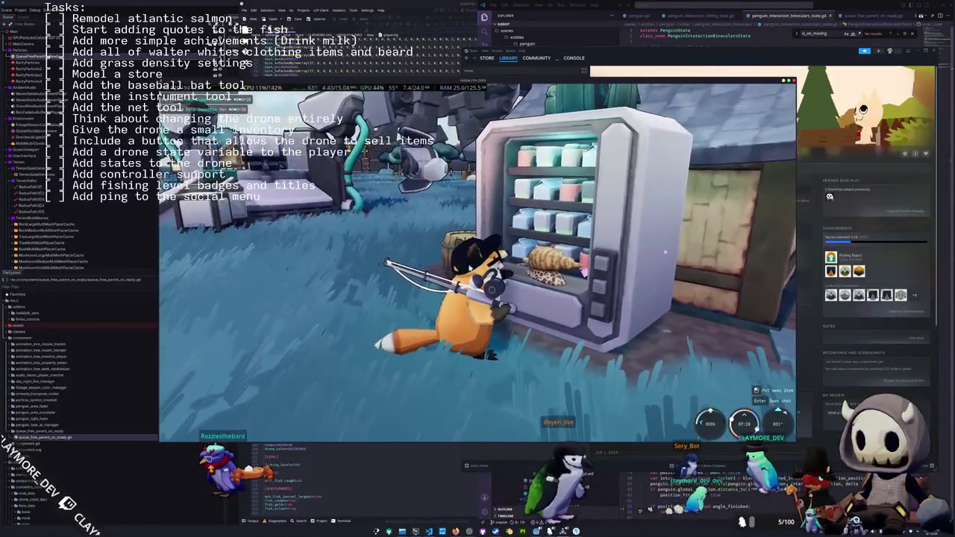
pyautogui.press('Print')
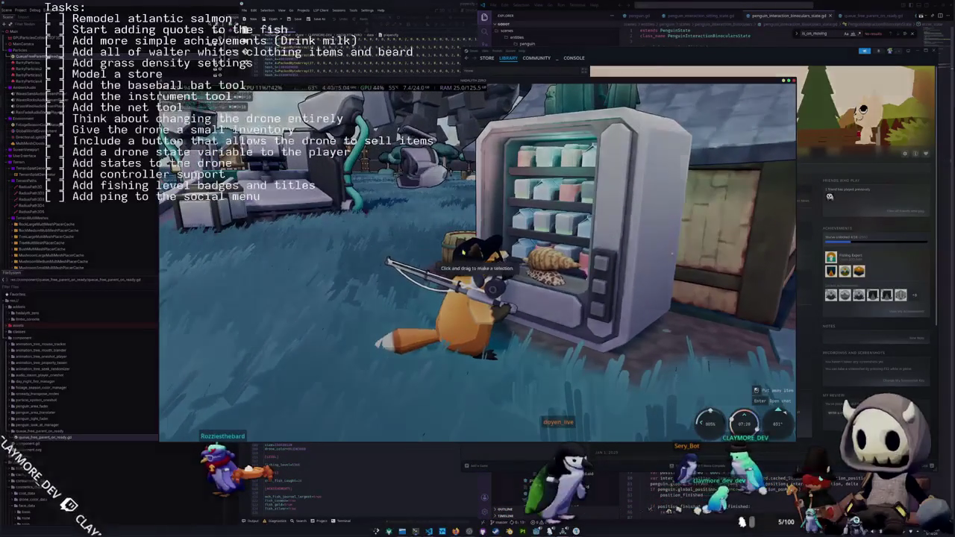
pyautogui.moveTo(392, 206); pyautogui.dragTo(635, 360)
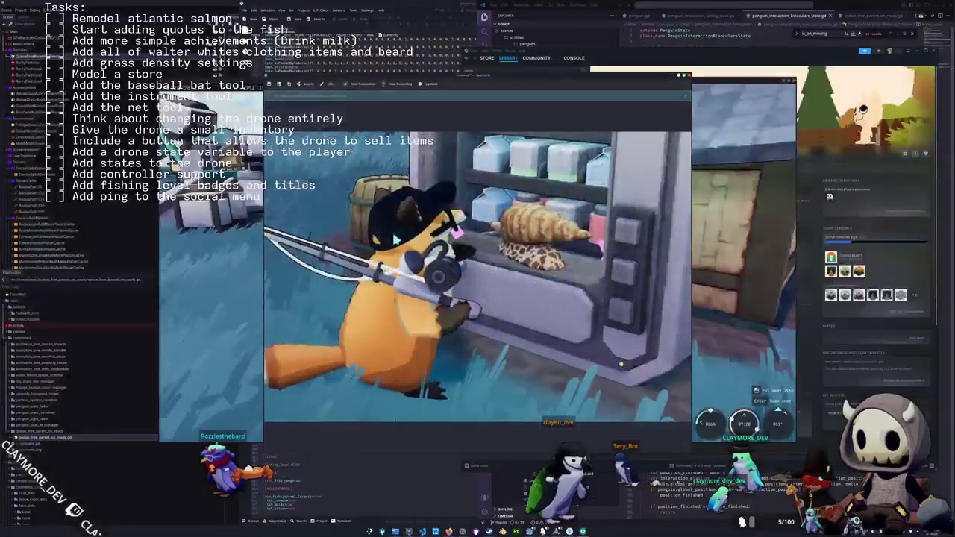
# In Spectacle's editor, type the caption 'HERE'S A TASTE OF THE GOOD LIFE' at the image top
pyautogui.moveTo(478, 78); pyautogui.dragTo(615, 83)
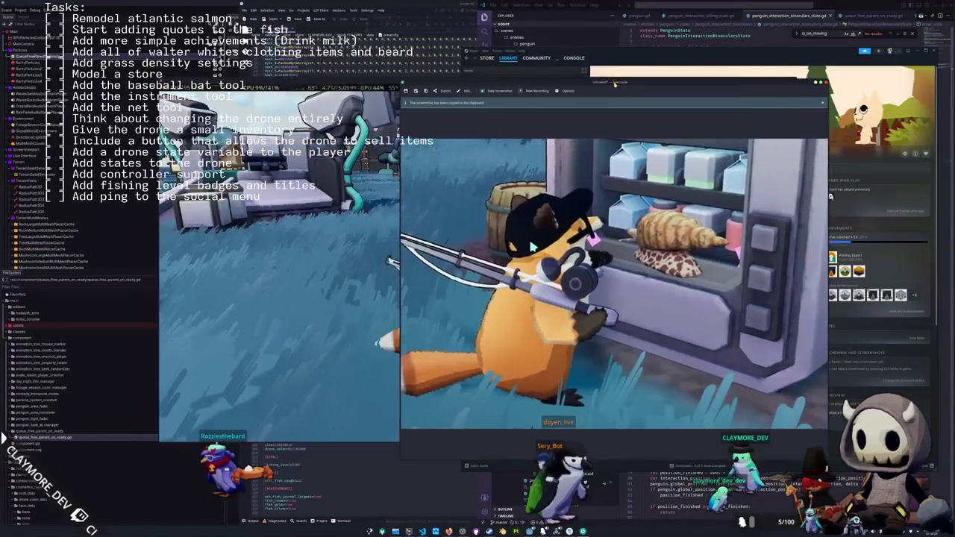
pyautogui.click(472, 90)
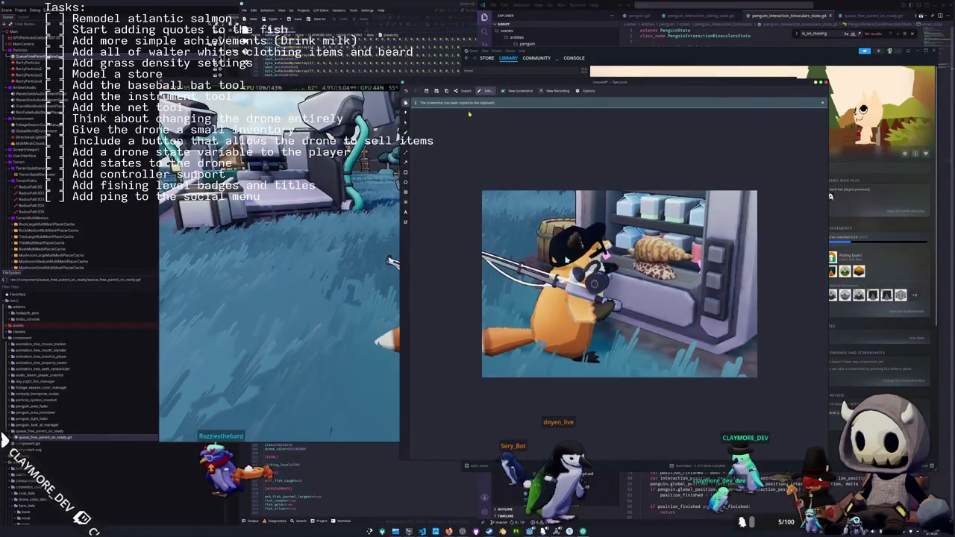
pyautogui.click(552, 206)
pyautogui.write('HERS')
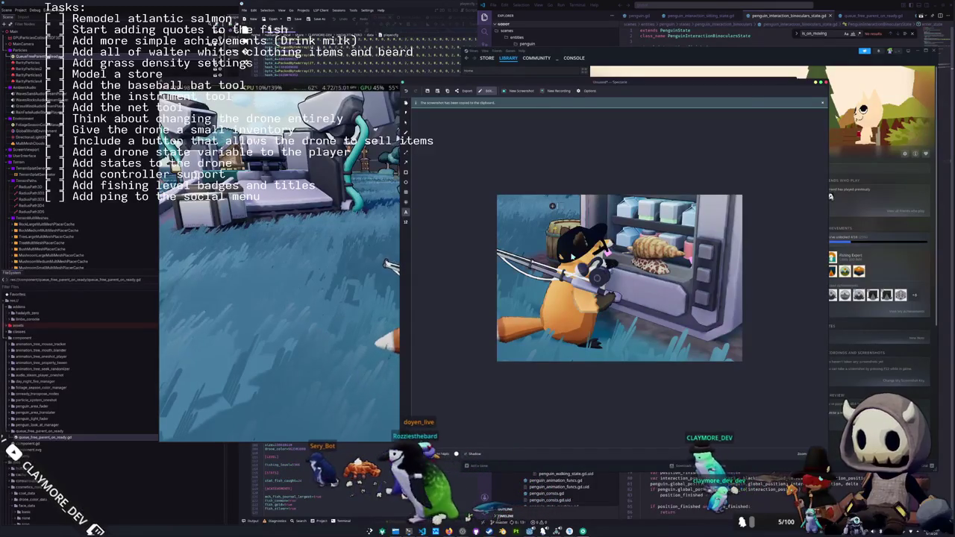
pyautogui.press('BackSpace')
pyautogui.write('E!')
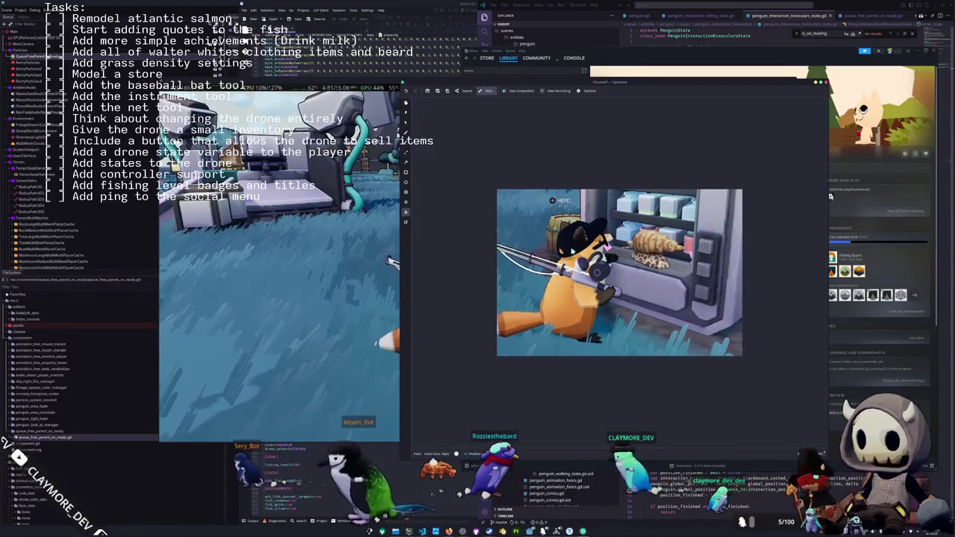
pyautogui.write('E OF THE GOO')
pyautogui.write('!')
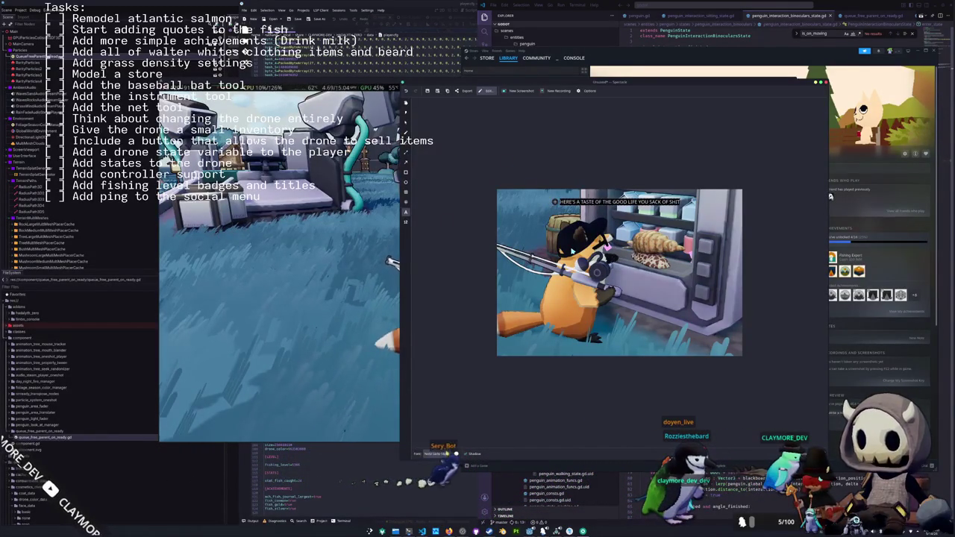
# Change the caption's font, trim the extra trailing text, and nudge it up and left
pyautogui.click(445, 454)
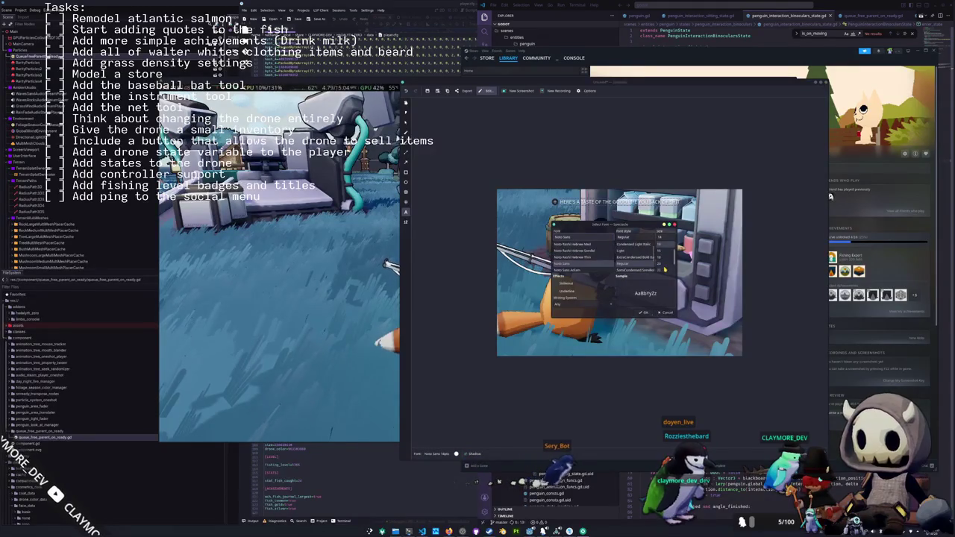
pyautogui.click(651, 312)
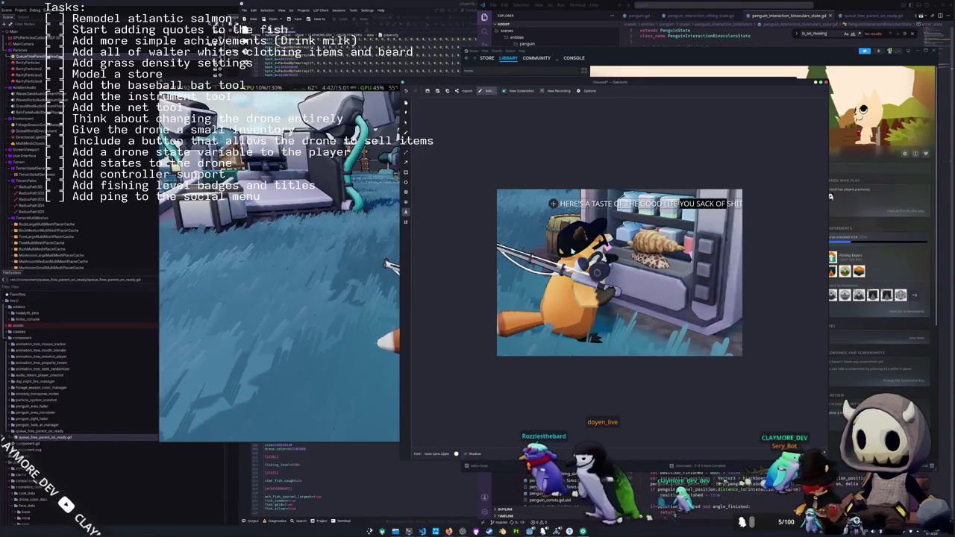
pyautogui.press('BackSpace')
pyautogui.press('BackSpace')
pyautogui.press('BackSpace')
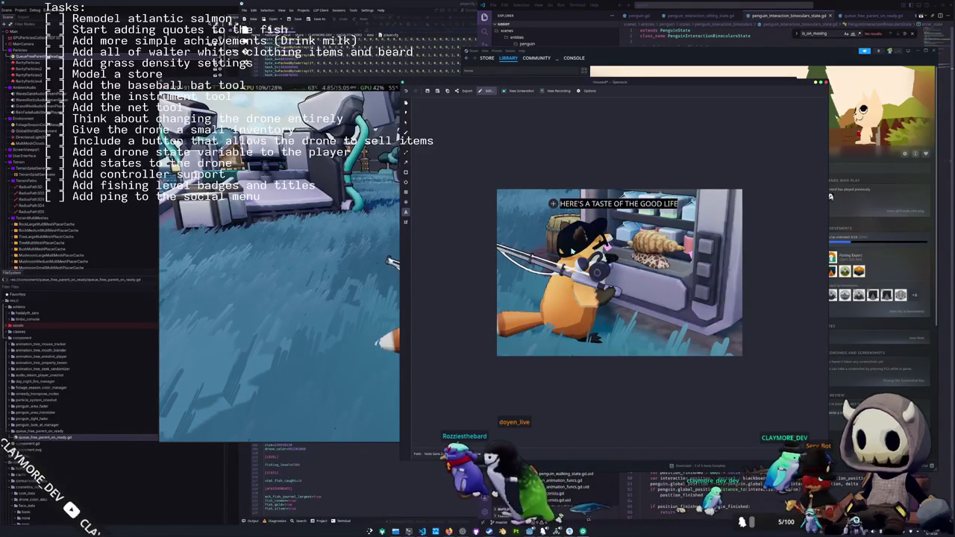
pyautogui.moveTo(553, 204); pyautogui.dragTo(551, 199)
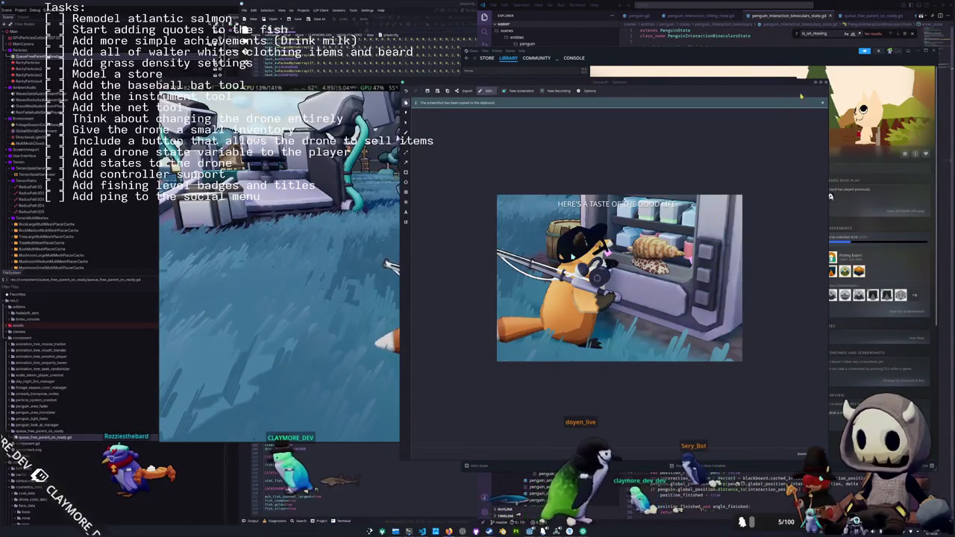
# Leave the screenshot editor, run the penguin to the wooden bridge, and stop the game with F8
pyautogui.hotkey('alt', 'Tab')
pyautogui.press('d')
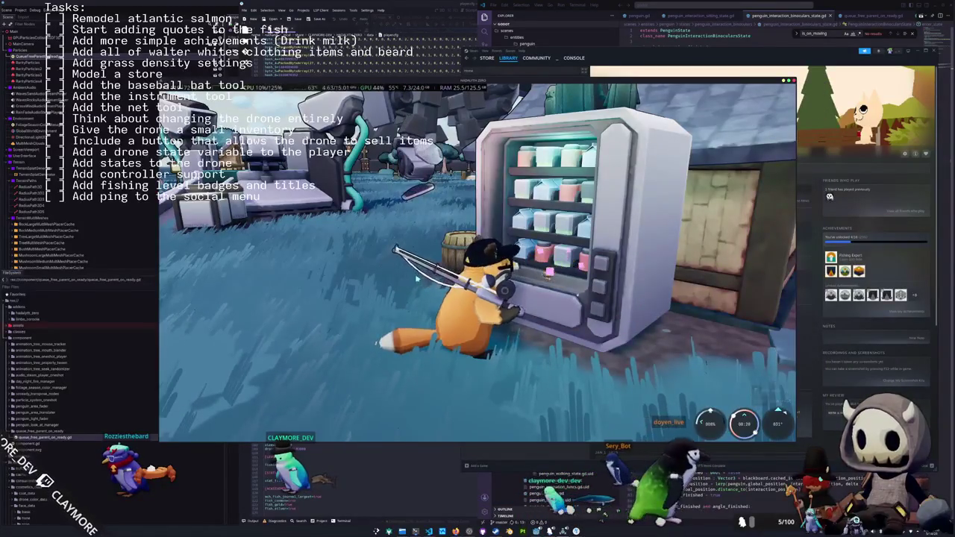
pyautogui.press('w')
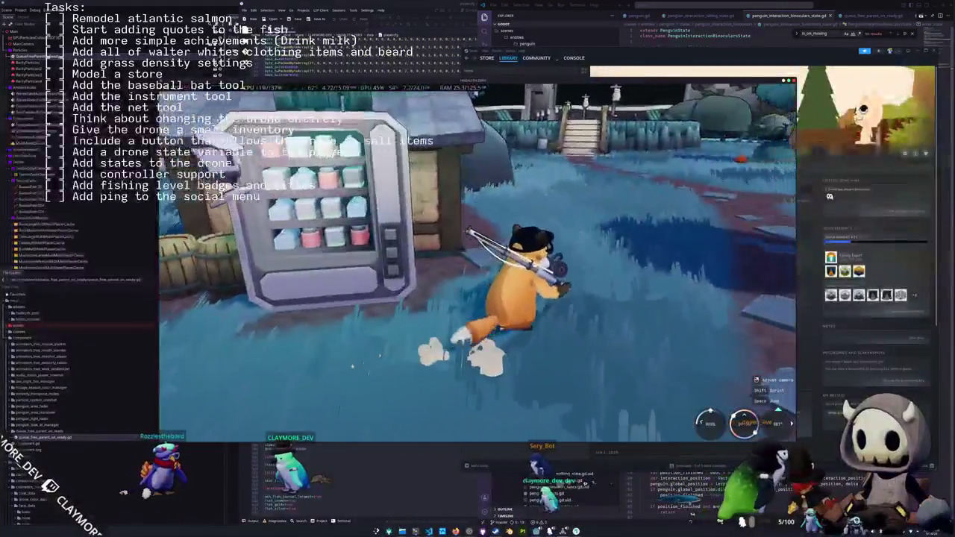
pyautogui.press('a')
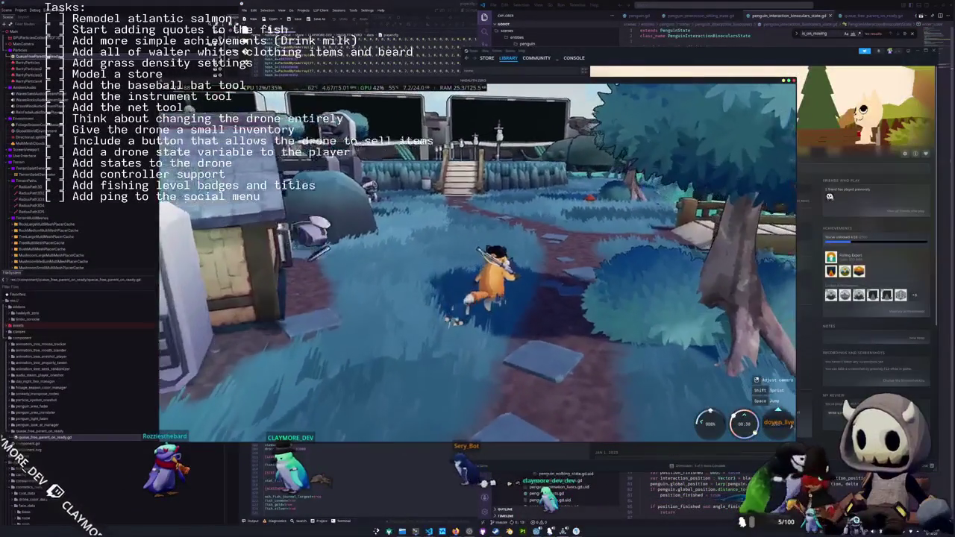
pyautogui.press('w')
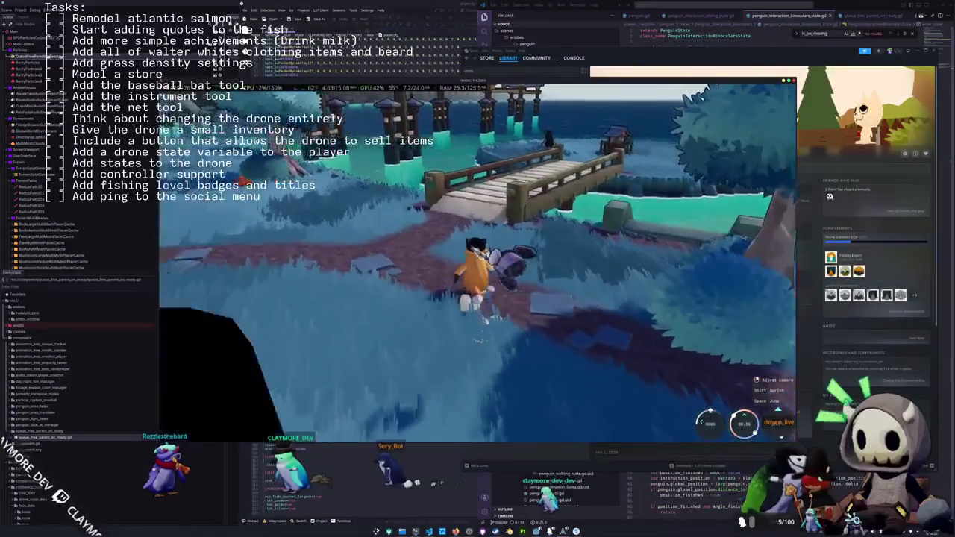
pyautogui.press('w')
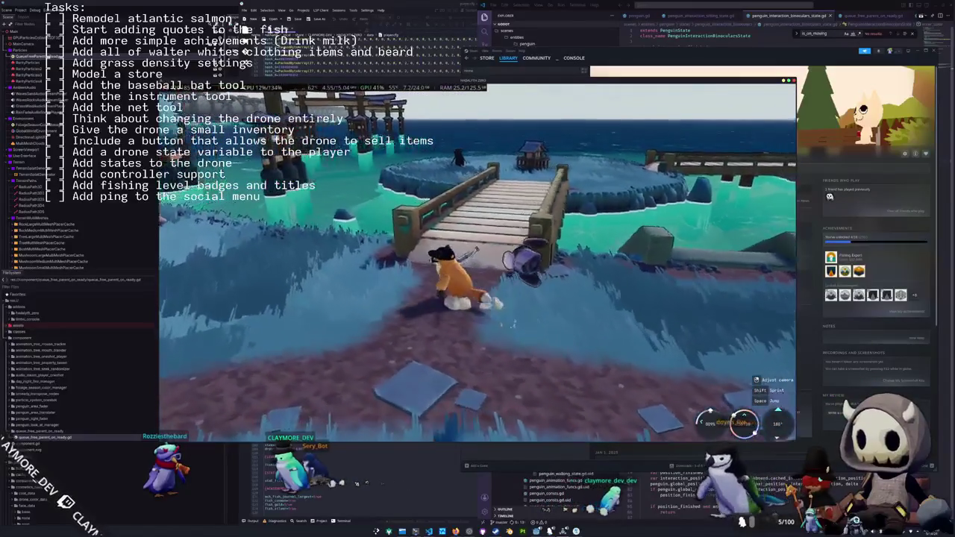
pyautogui.press('F8')
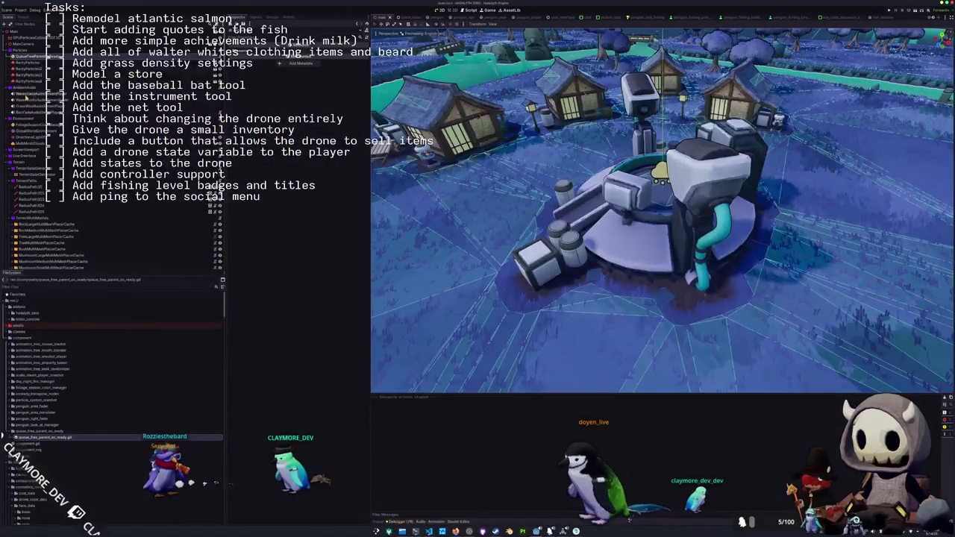
# Select GlobalWorldEnvironment and expand its Compositor effects, including KuwaharaClassicCompositor's settings
pyautogui.click(41, 131)
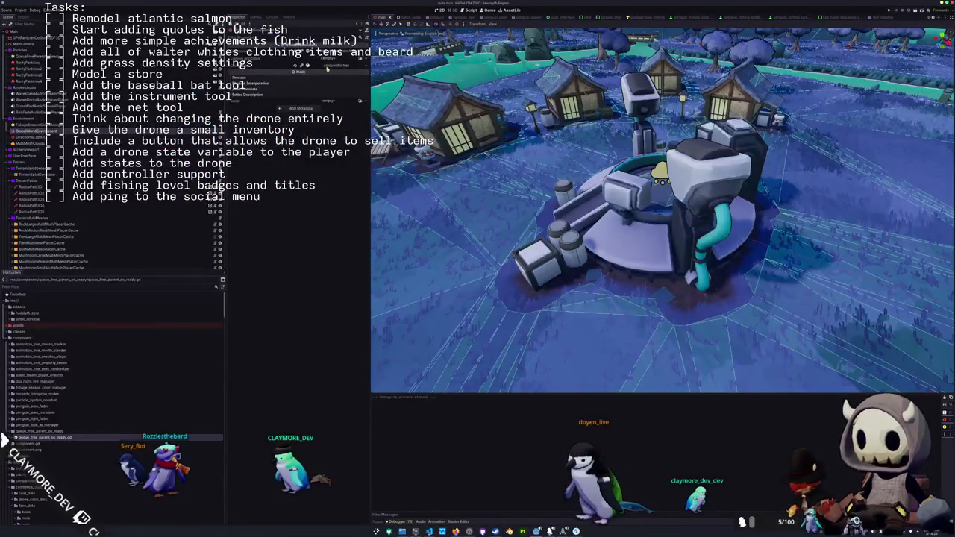
pyautogui.click(327, 67)
pyautogui.click(333, 90)
pyautogui.click(332, 90)
pyautogui.click(332, 96)
pyautogui.click(324, 148)
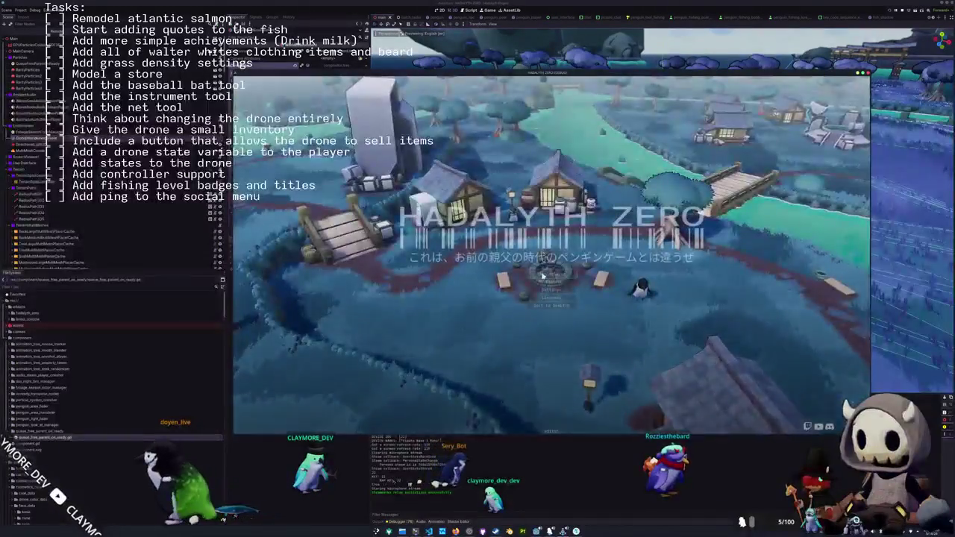
# Start a Singleplayer game from the Hadalyth Zero title screen
pyautogui.click(543, 274)
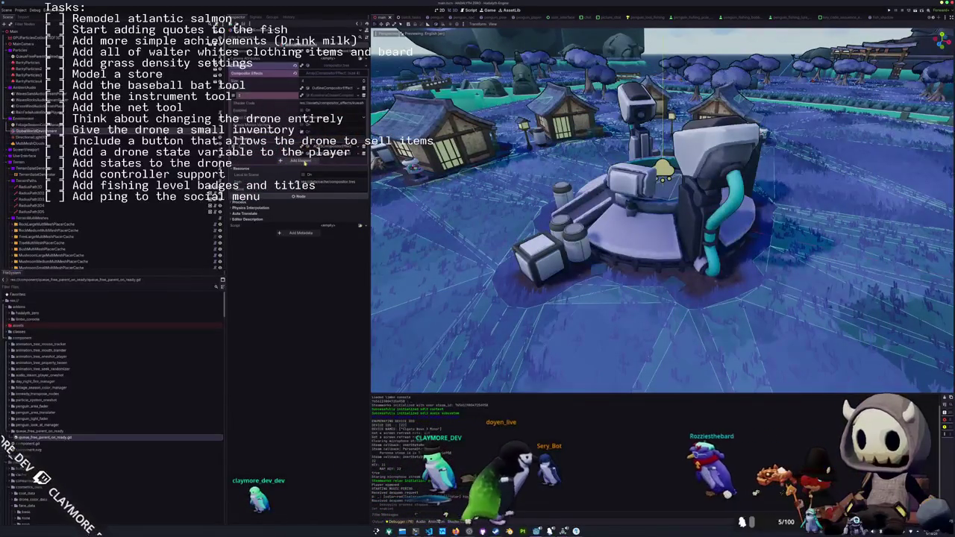
# Expand the Shift and Outline compositor effect settings, save the scene, and run the game
pyautogui.click(305, 162)
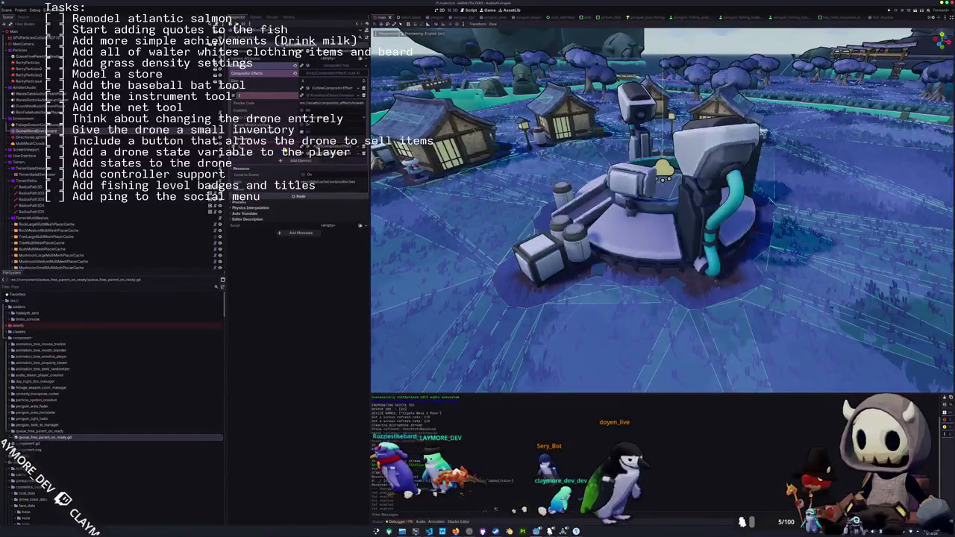
pyautogui.click(329, 92)
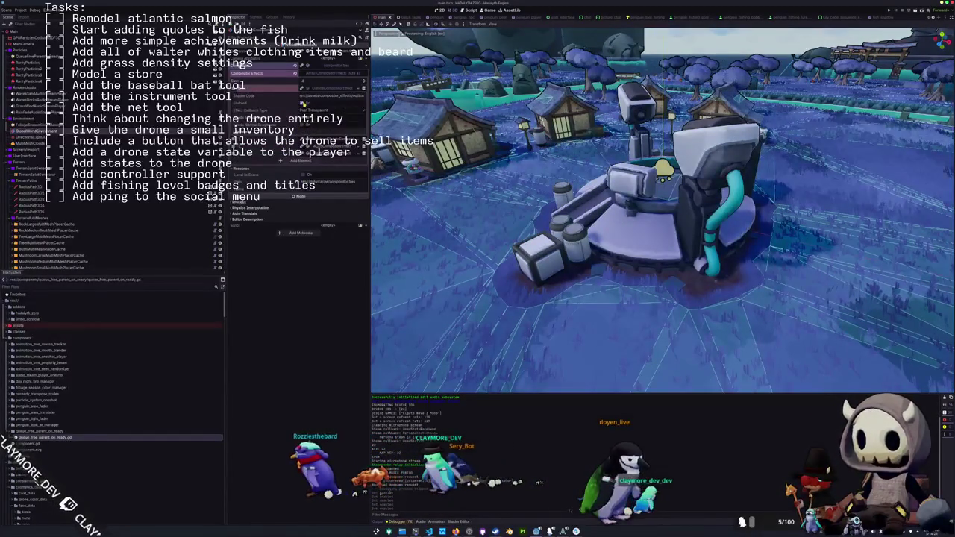
pyautogui.hotkey('ctrl', 's')
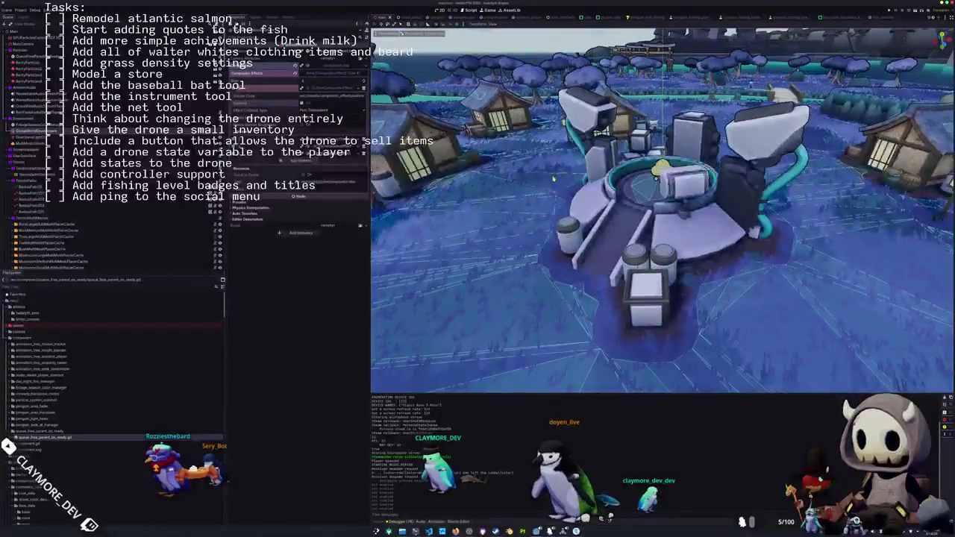
pyautogui.press('F5')
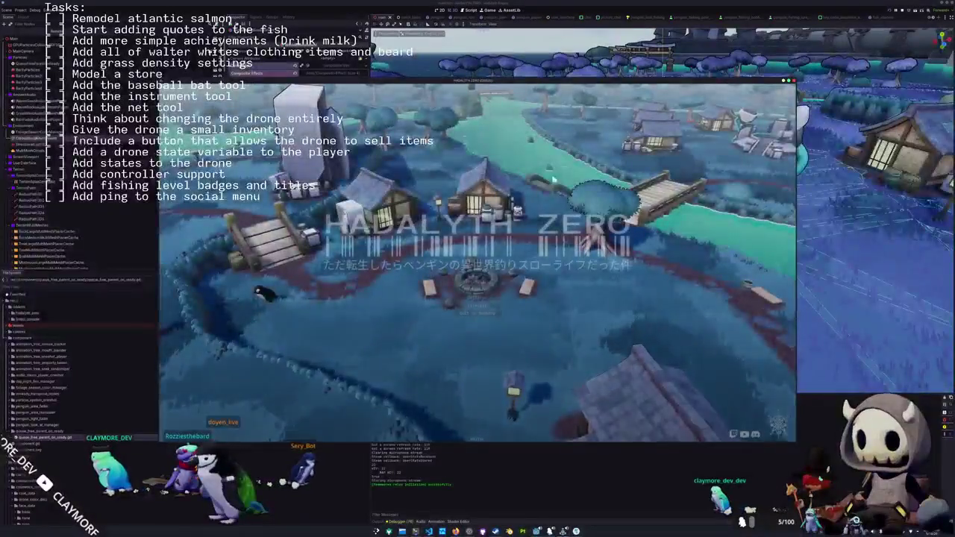
# Start a singleplayer game, run the penguin past the village houses and boxes, and open the inventory
pyautogui.click(490, 290)
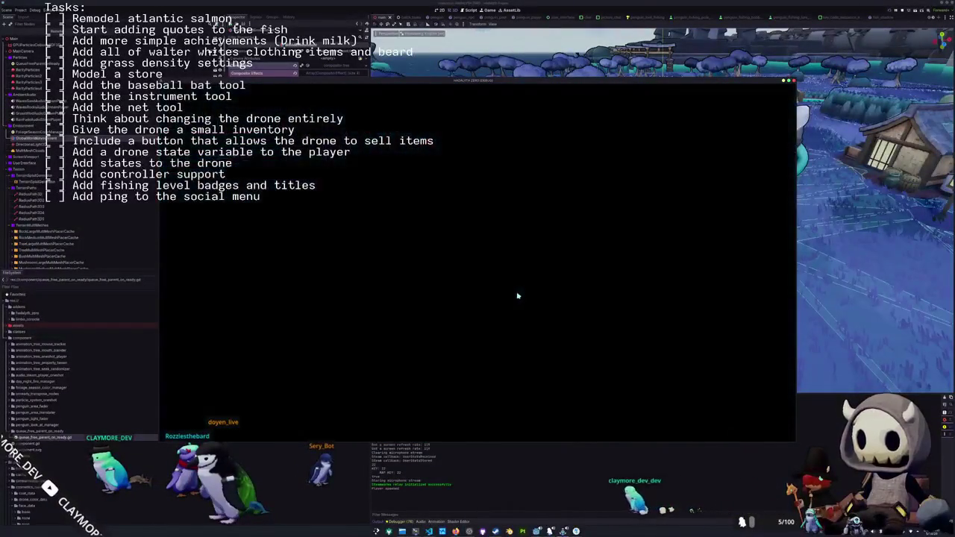
pyautogui.press('w')
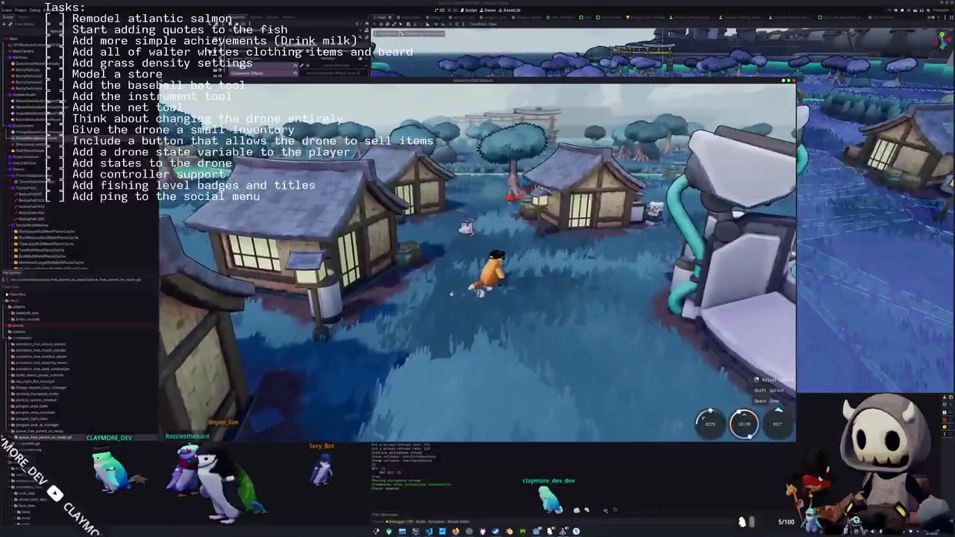
pyautogui.press('w')
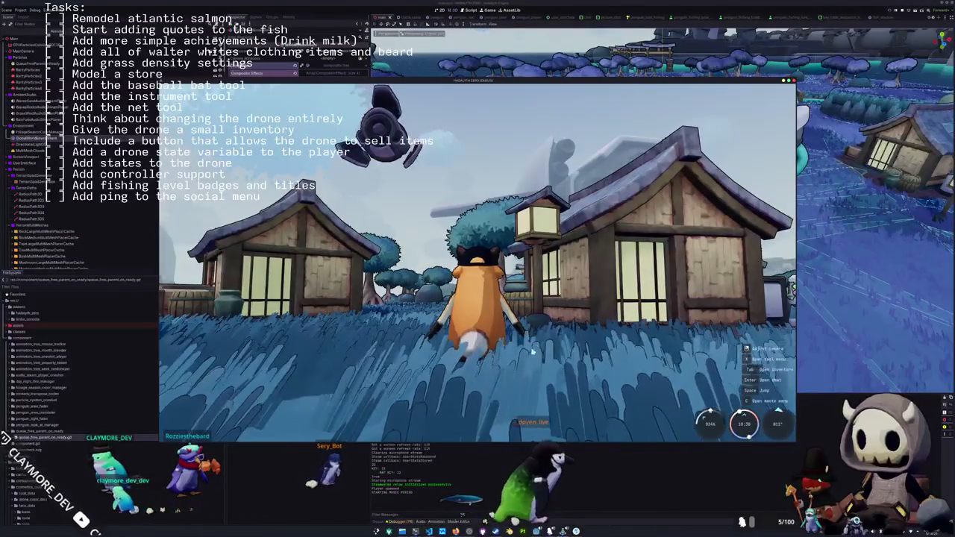
pyautogui.press('d')
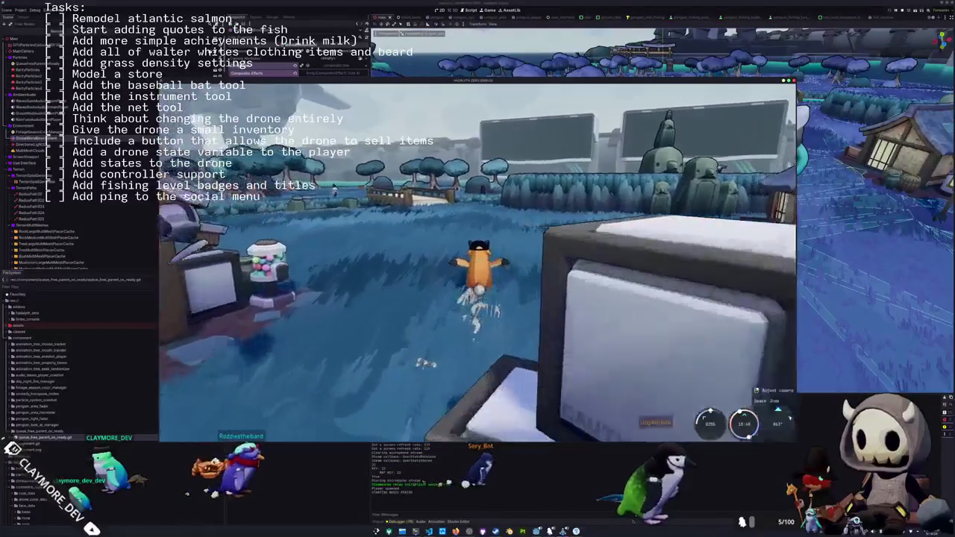
pyautogui.press('d')
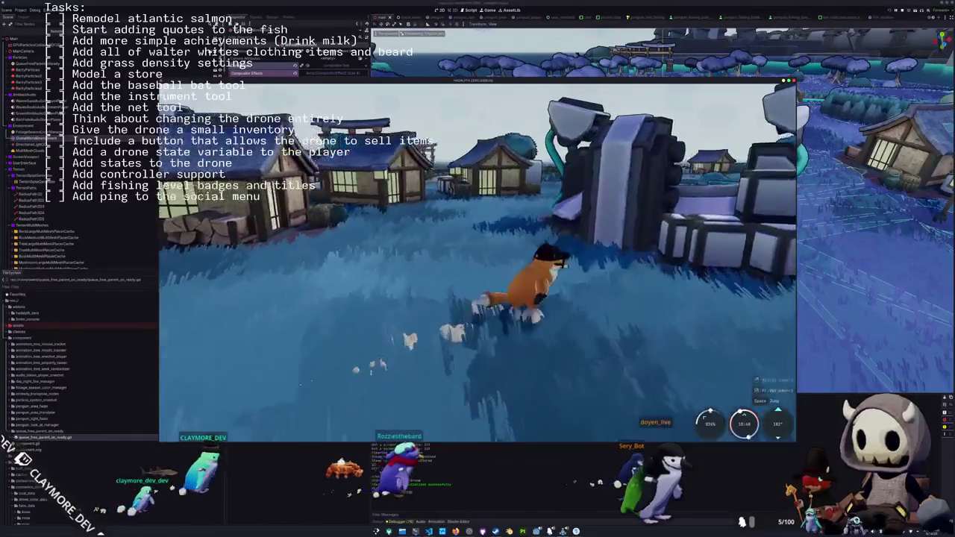
pyautogui.press('w')
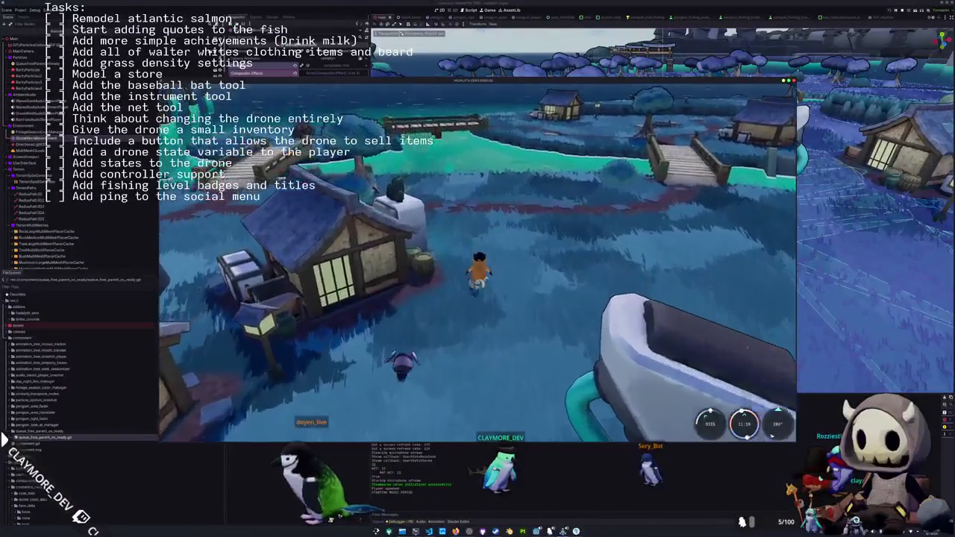
pyautogui.press('Tab')
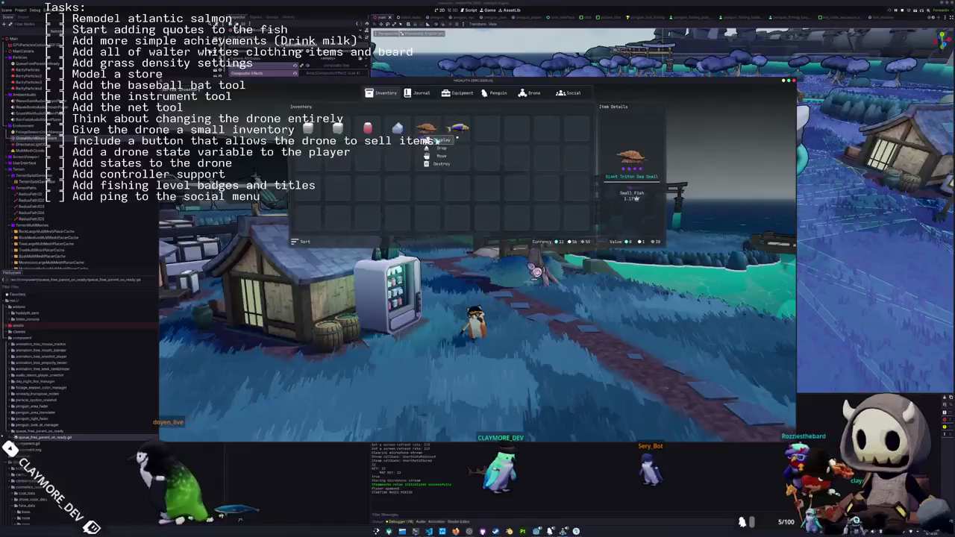
# Close the inventory, walk the penguin past the vending machine onto the grass, and equip the fishing rod
pyautogui.press('Tab')
pyautogui.press('w')
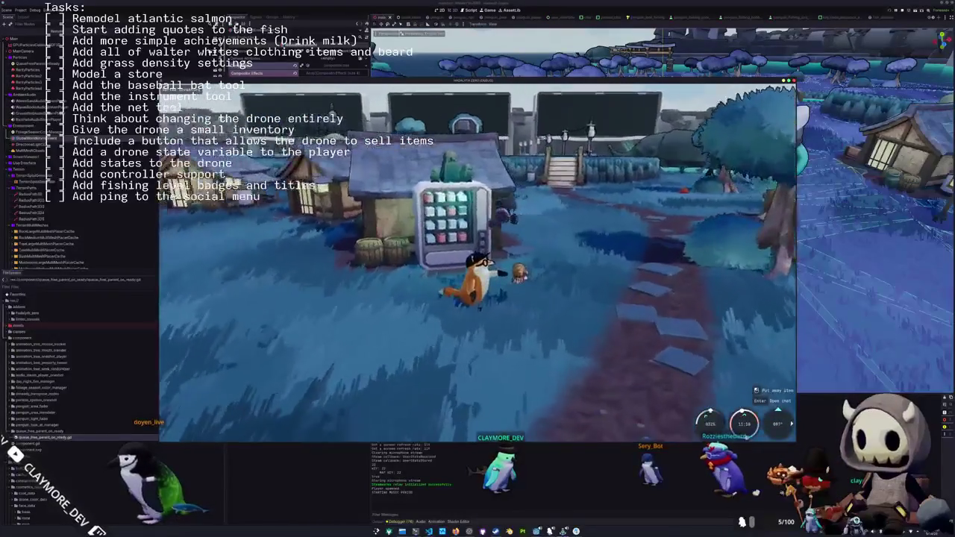
pyautogui.press('s')
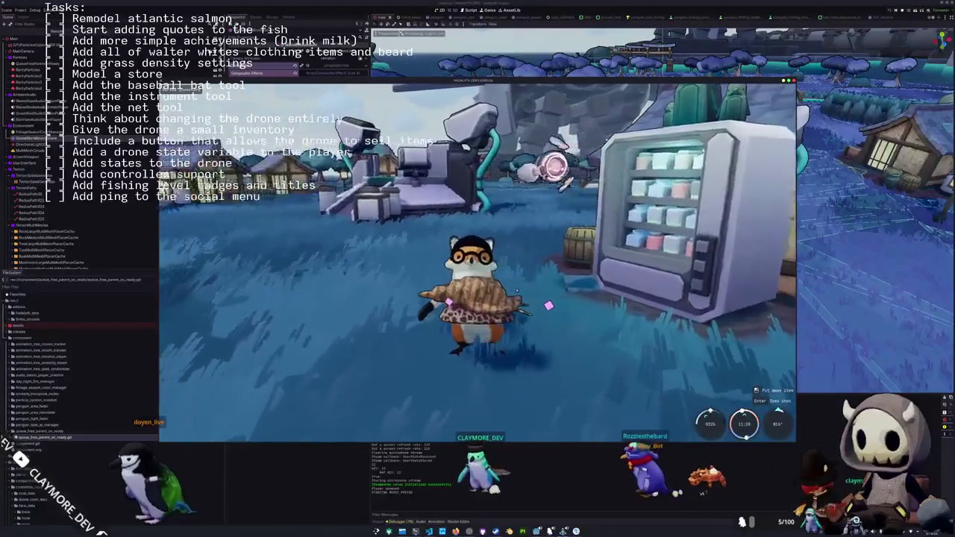
pyautogui.press('a')
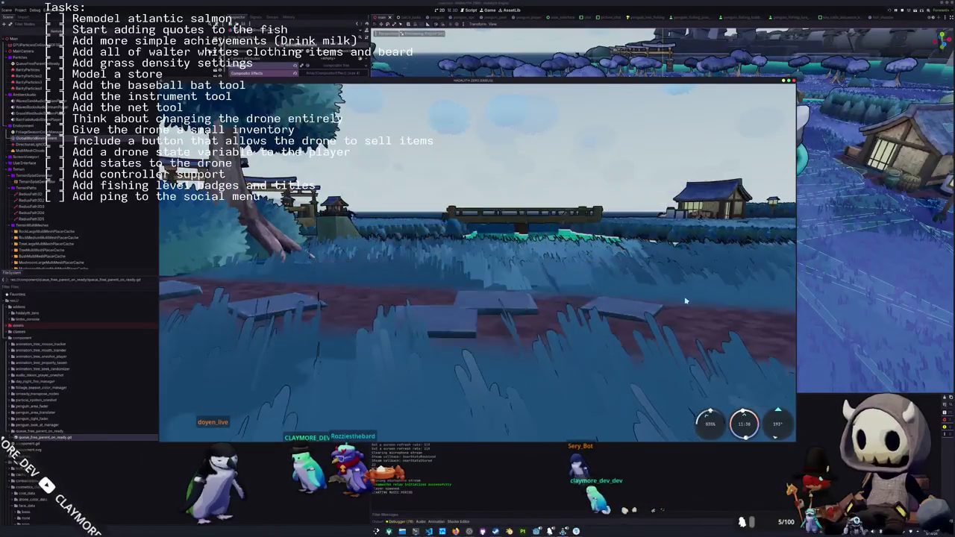
pyautogui.press('1')
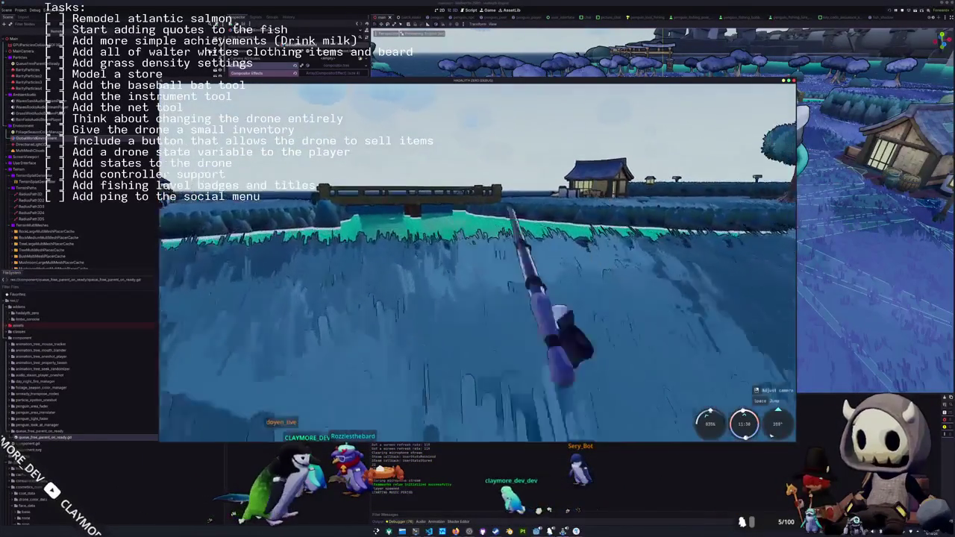